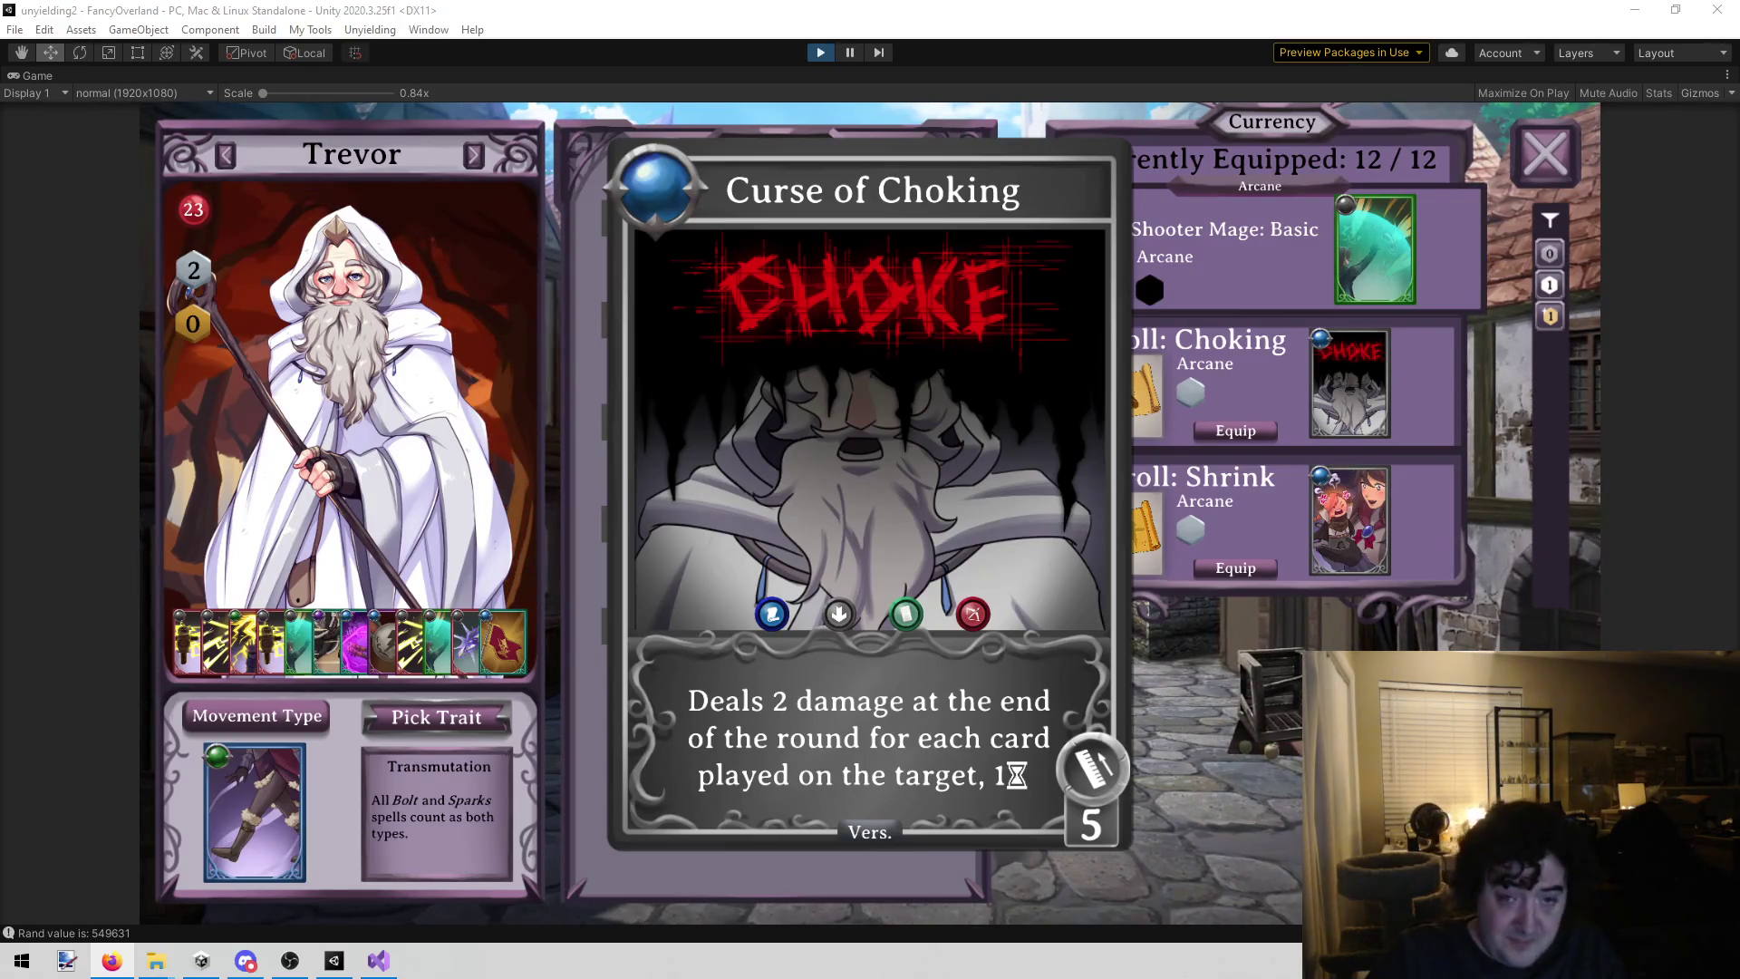
# Step: Close the Curse of Choking card loadout to return to Trevor's team overview
pyautogui.press('Escape')
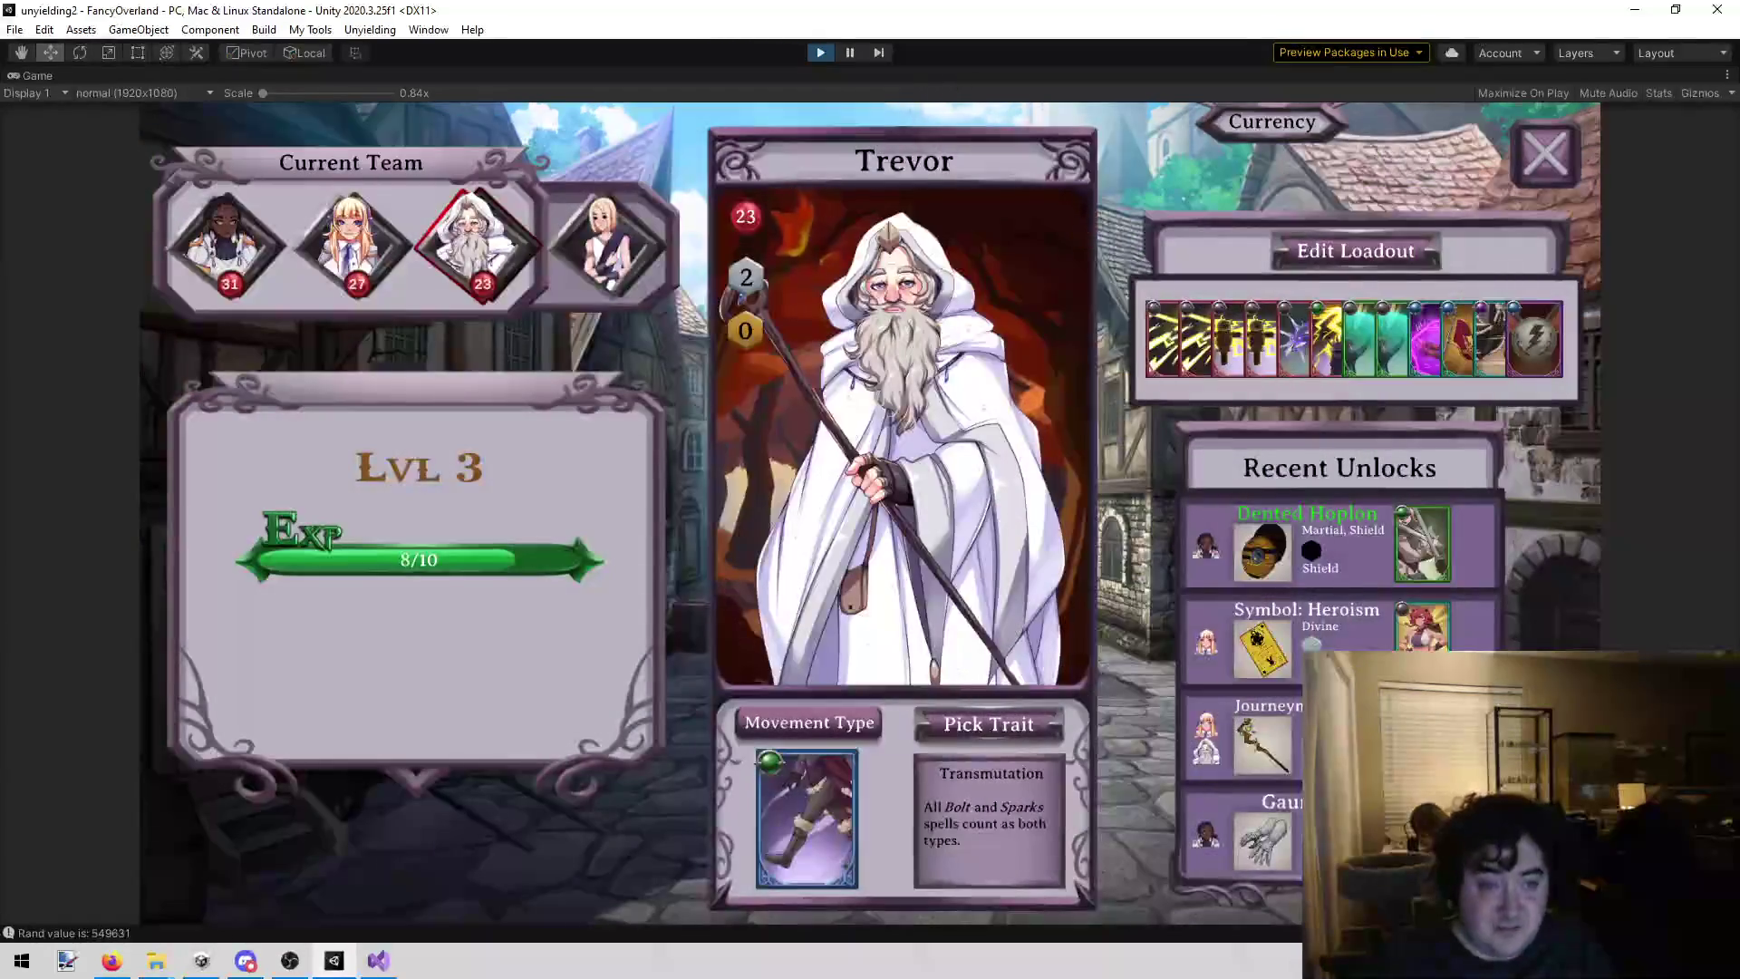
# Step: Stop play mode, load the Unyielding Story Mode scene and start playing it
pyautogui.click(821, 53)
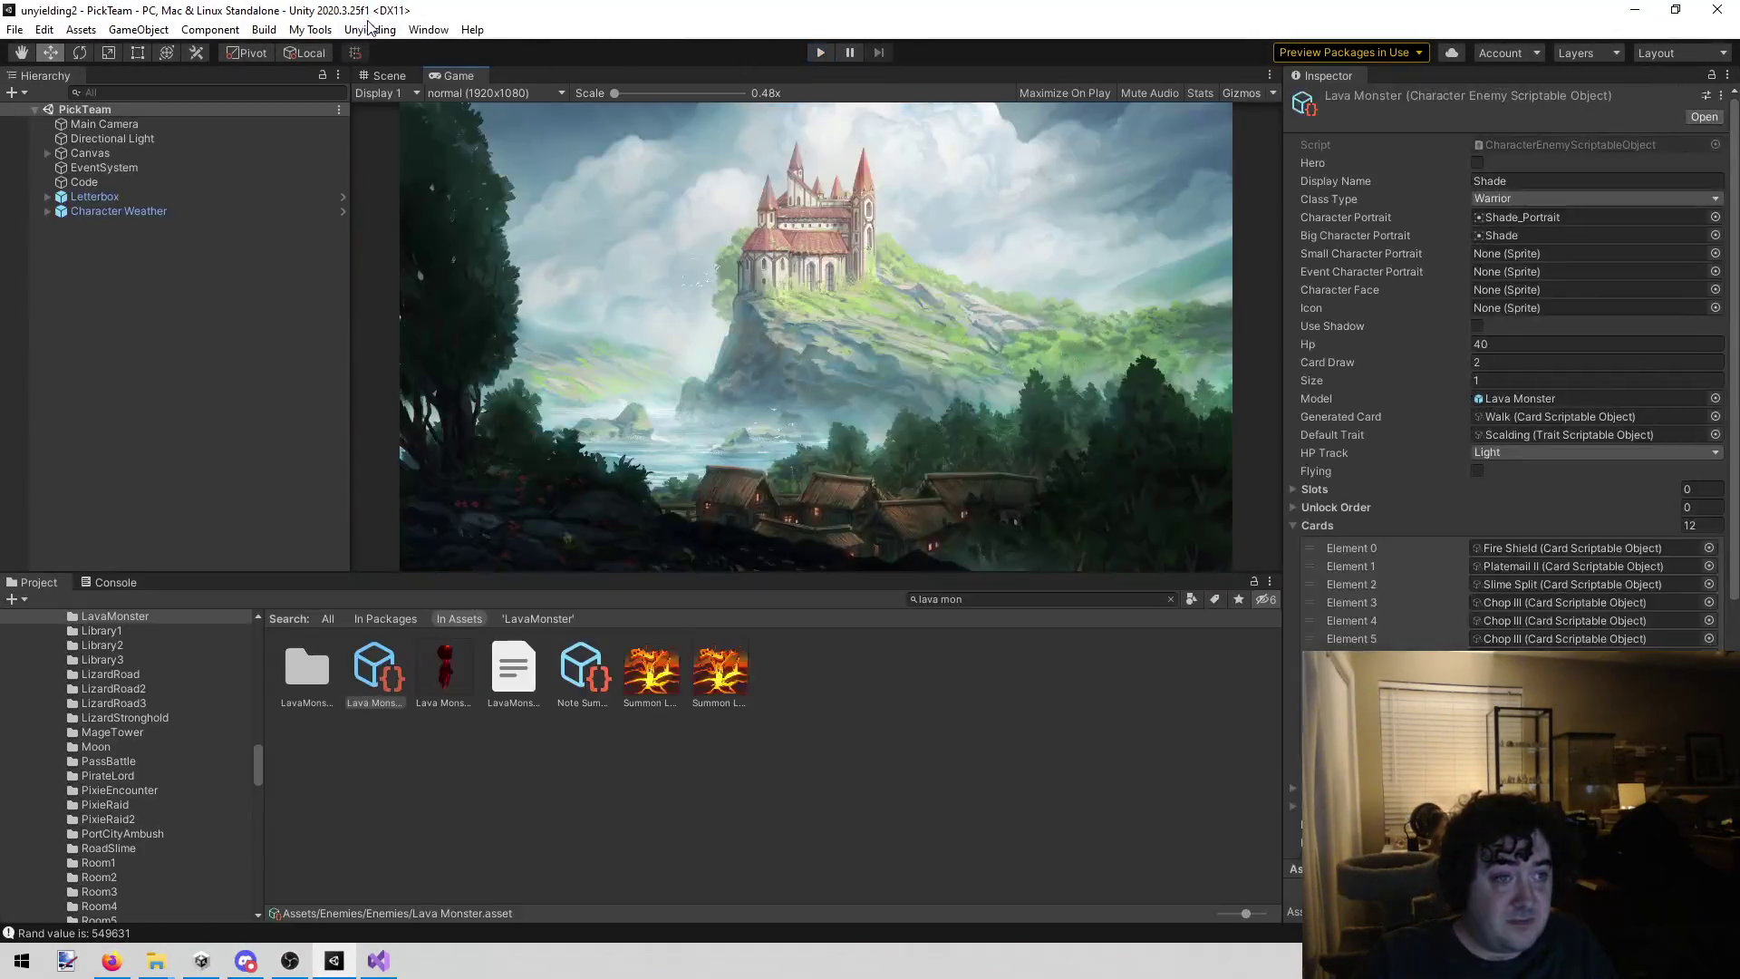
pyautogui.click(374, 28)
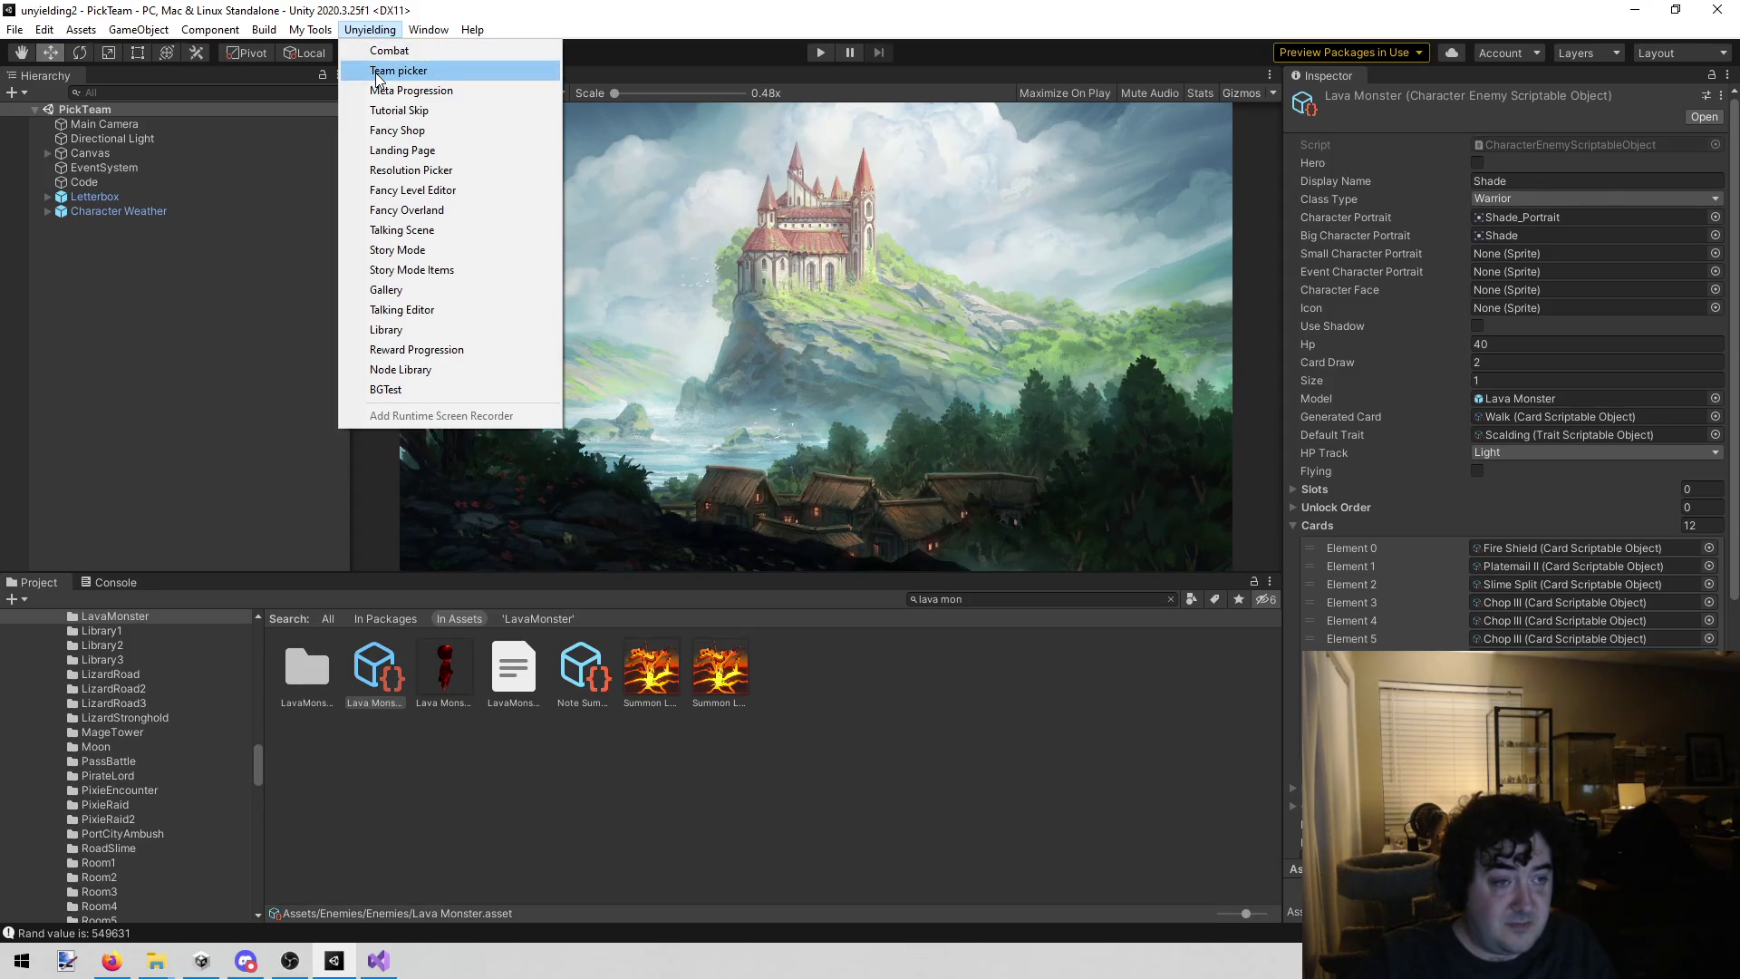
pyautogui.click(454, 248)
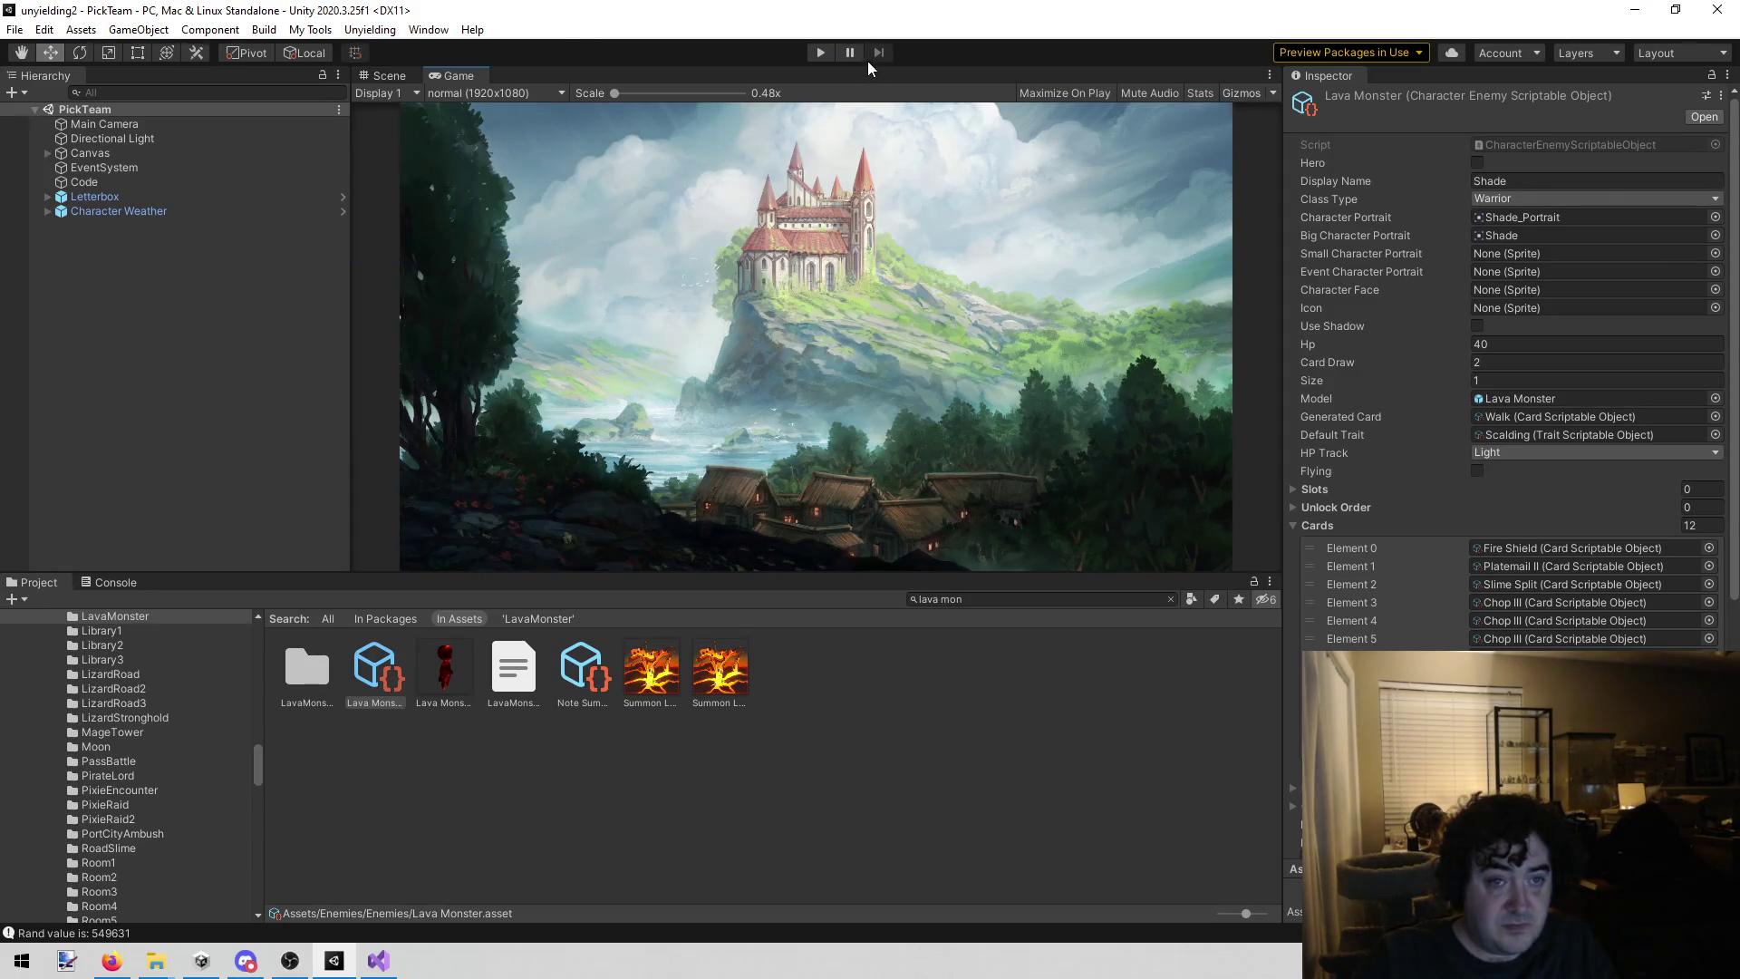
pyautogui.click(814, 57)
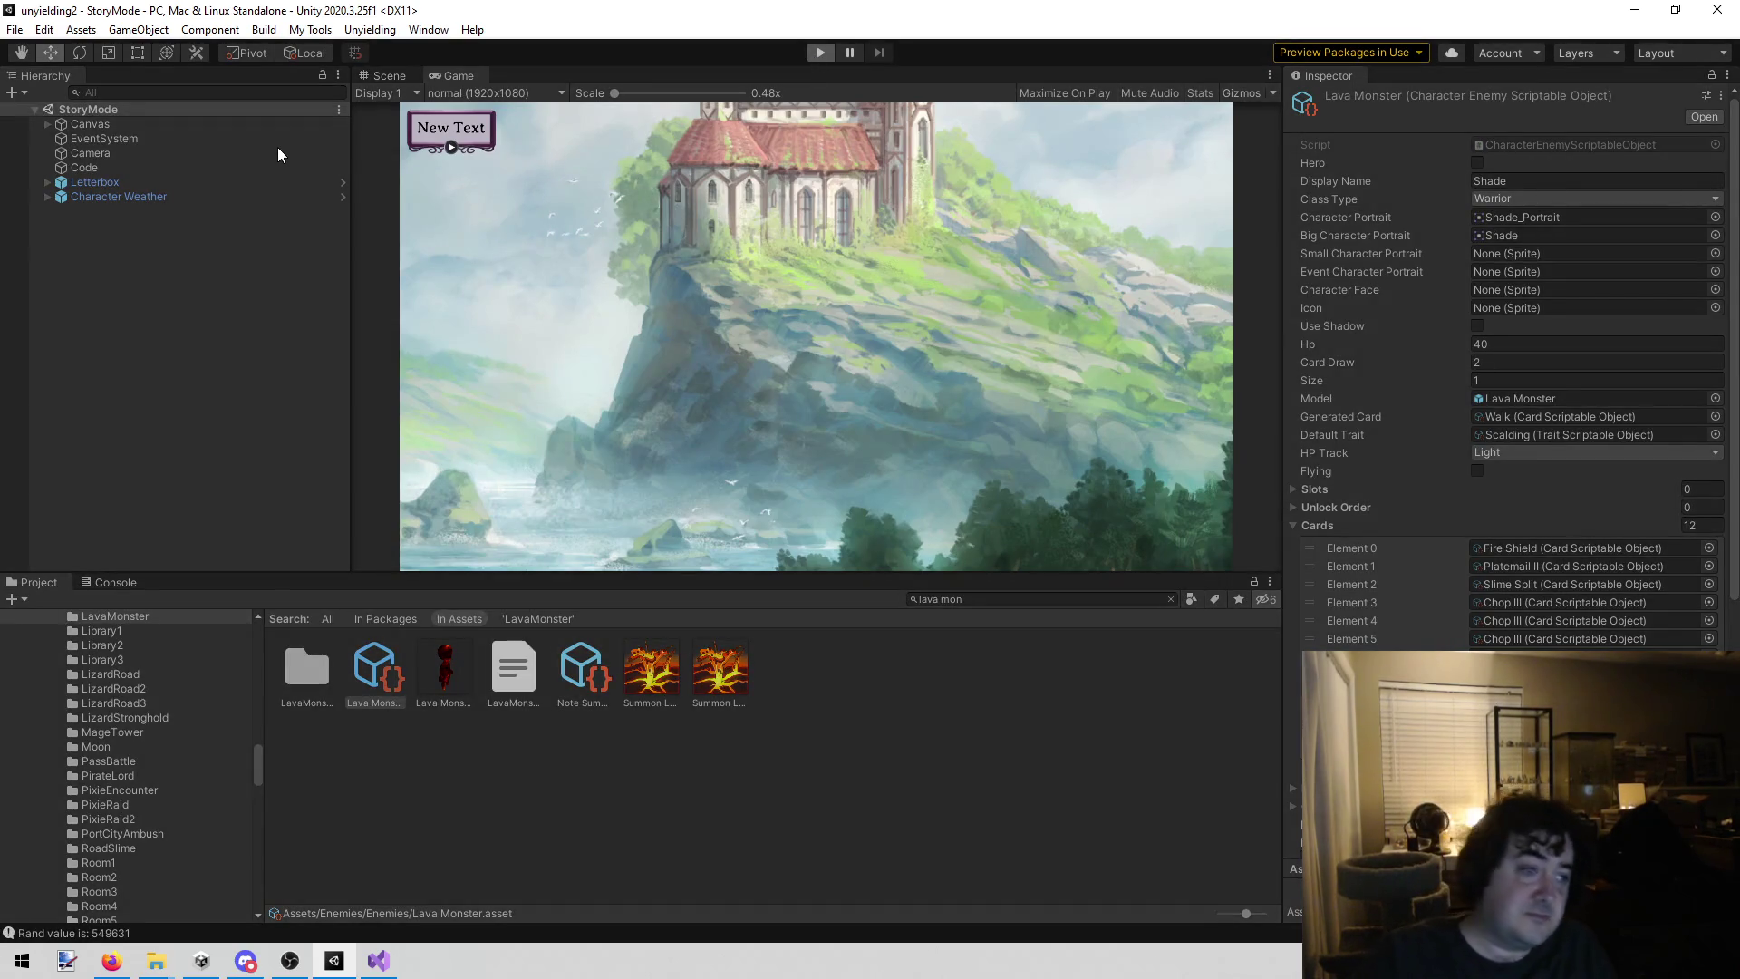
# Step: Use the Code object's 'Story mode run to' tool and dismiss the Level Up dialog
pyautogui.click(252, 171)
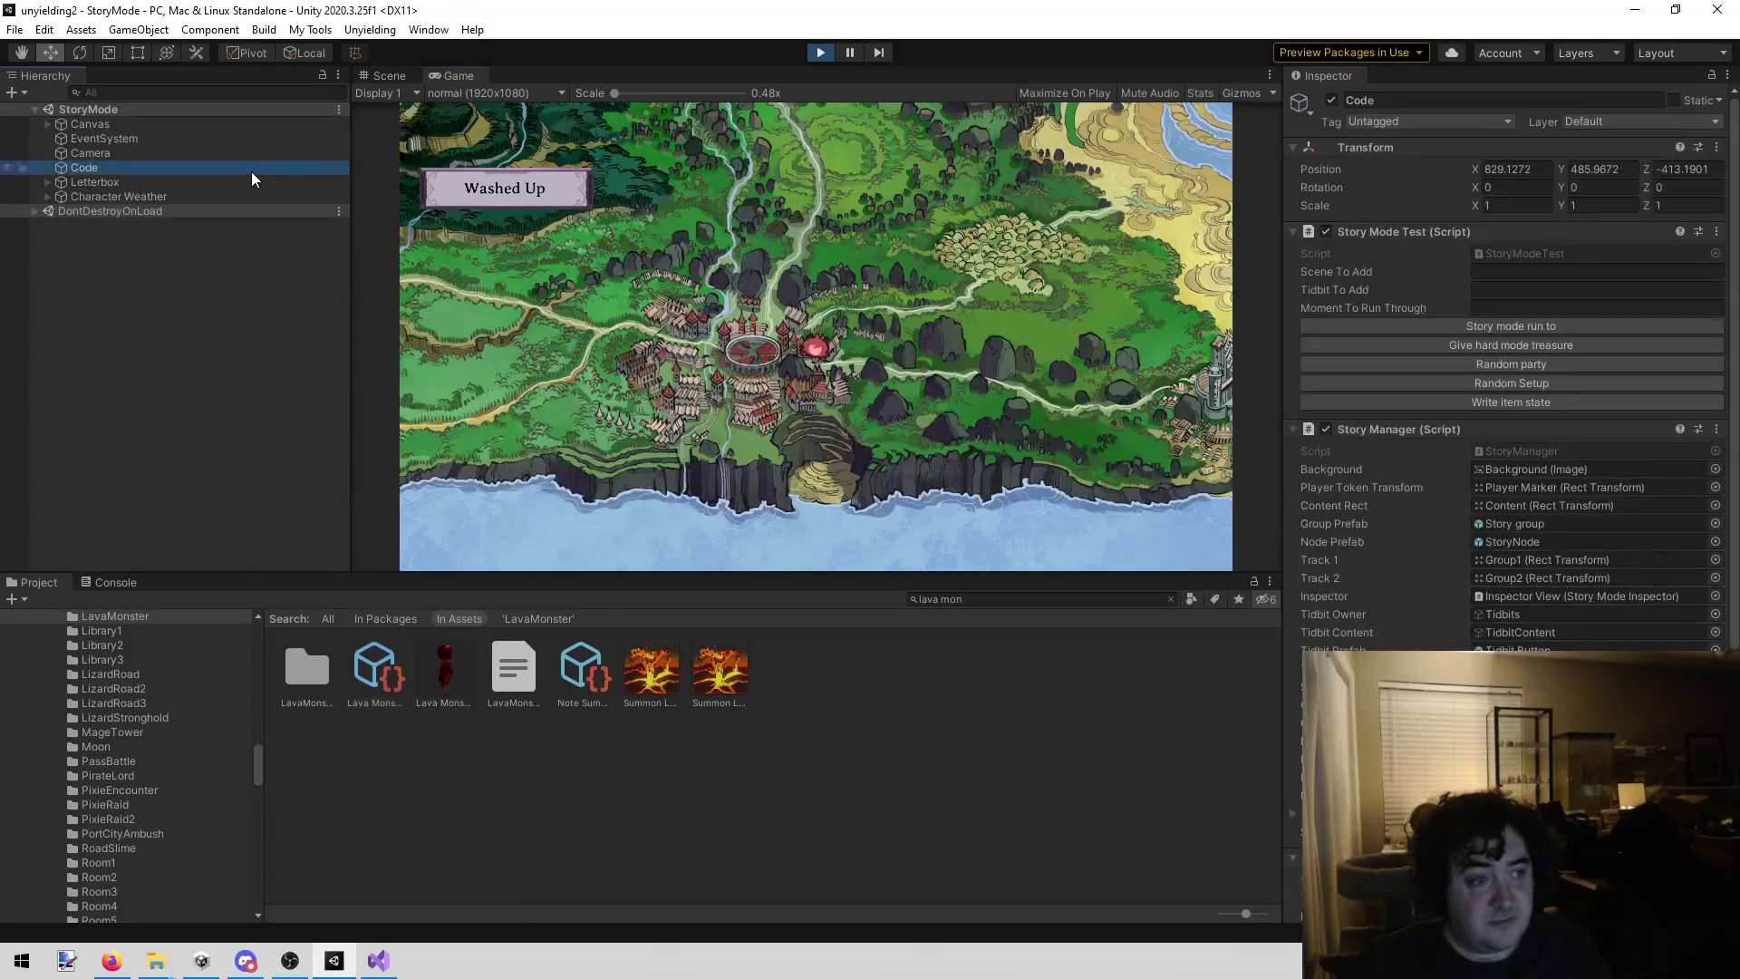
pyautogui.click(1305, 324)
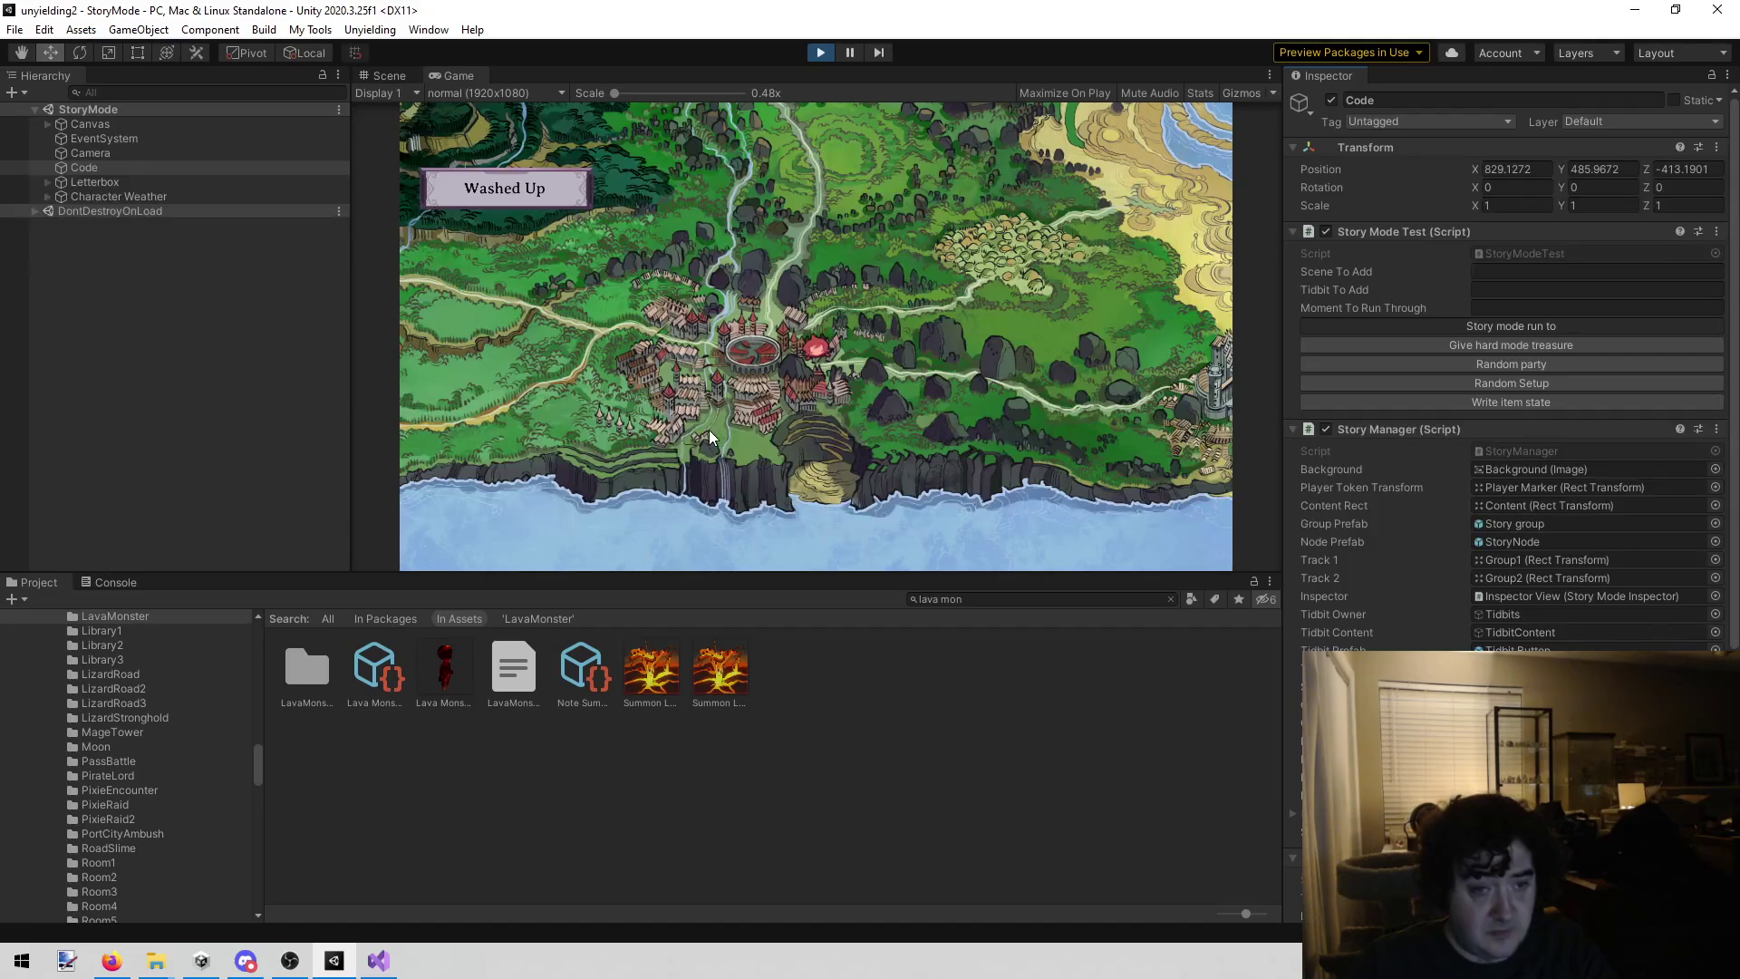
pyautogui.click(470, 494)
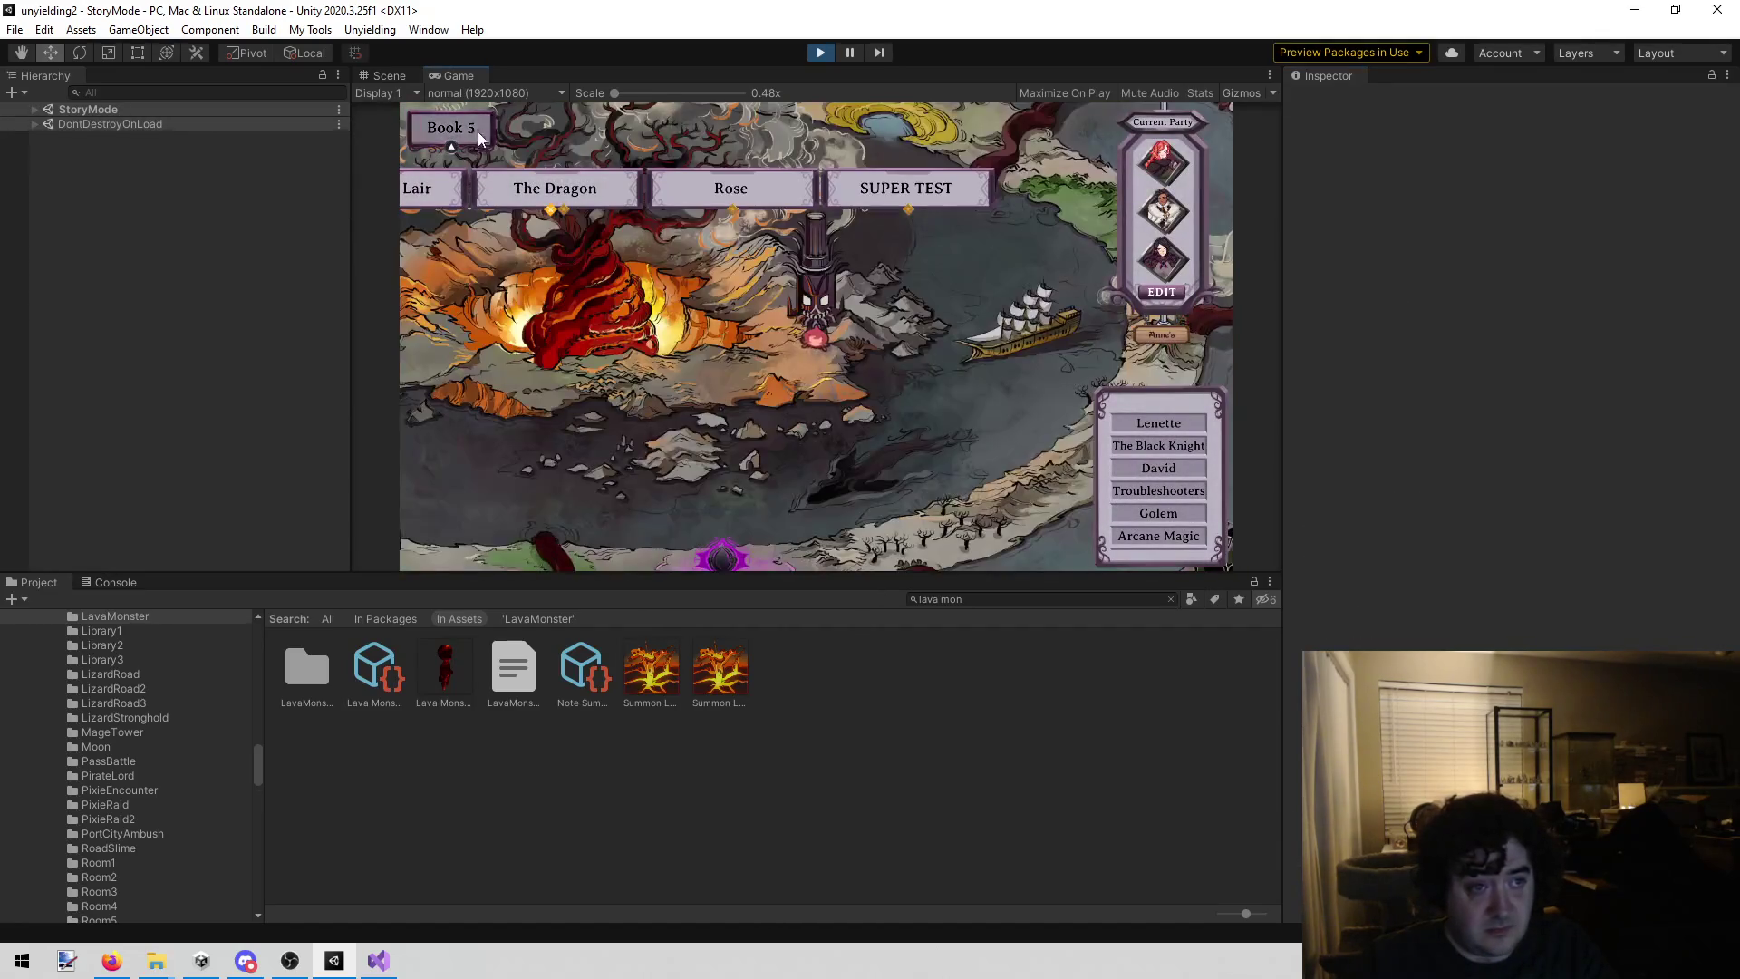
# Step: Switch the story map to Book 1 and open the party editing screen
pyautogui.click(477, 136)
pyautogui.click(455, 176)
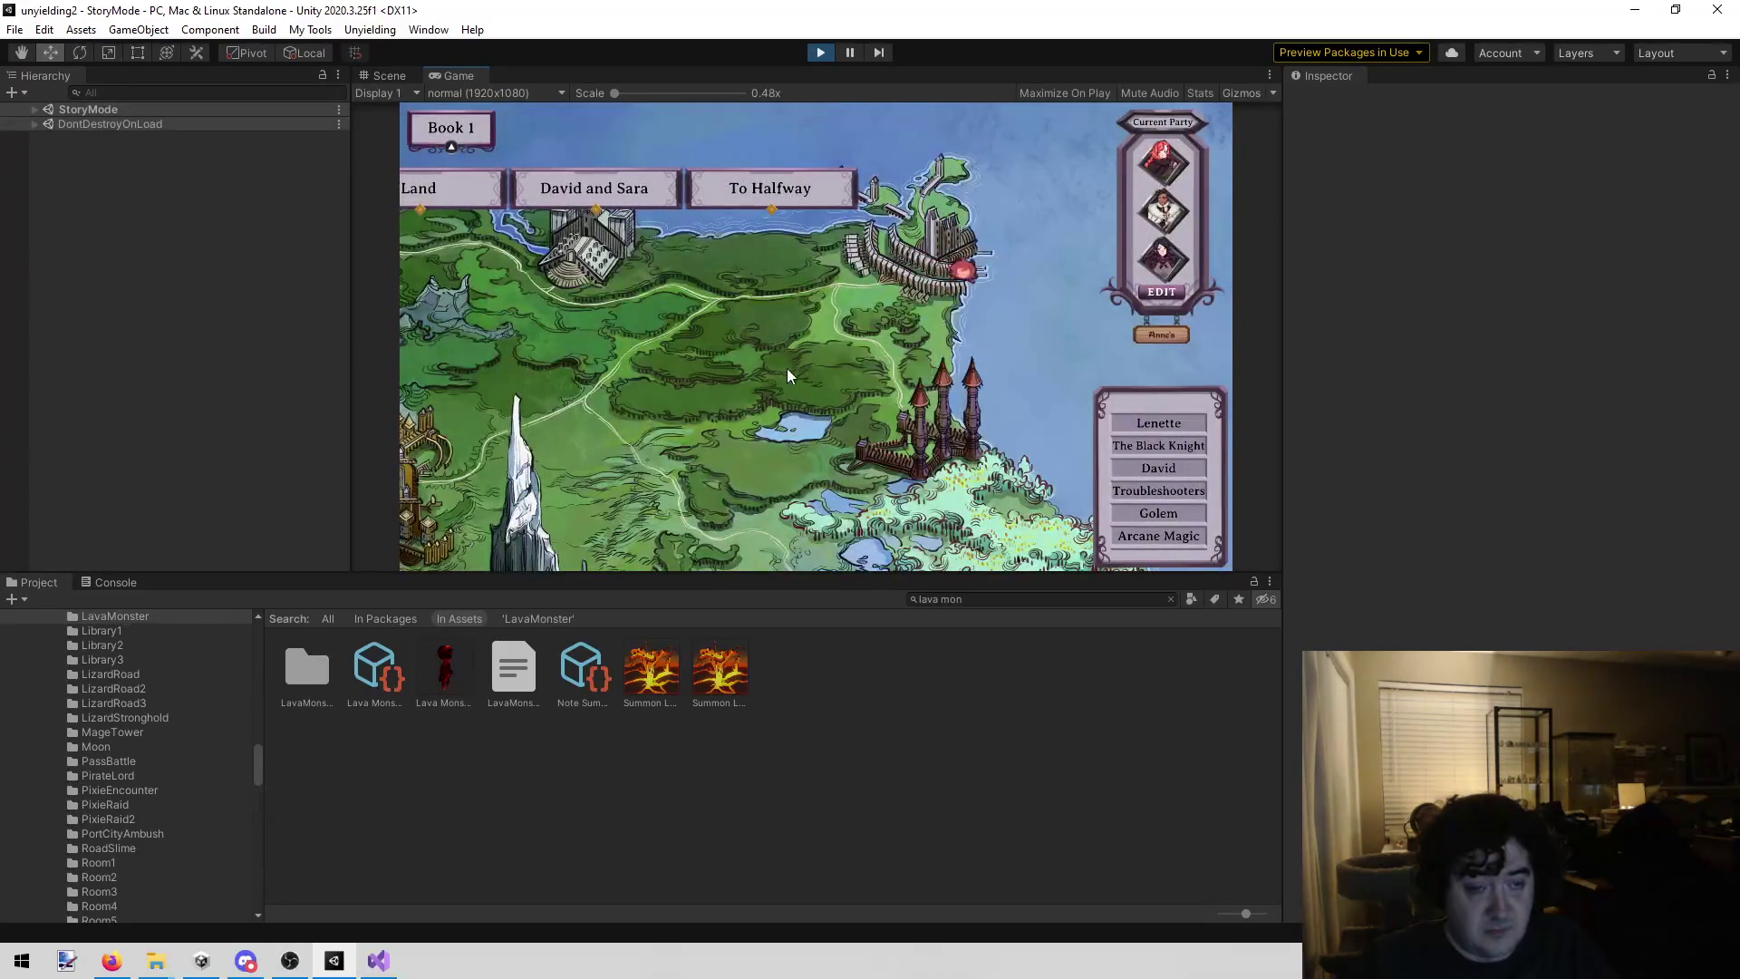
pyautogui.moveTo(731, 201)
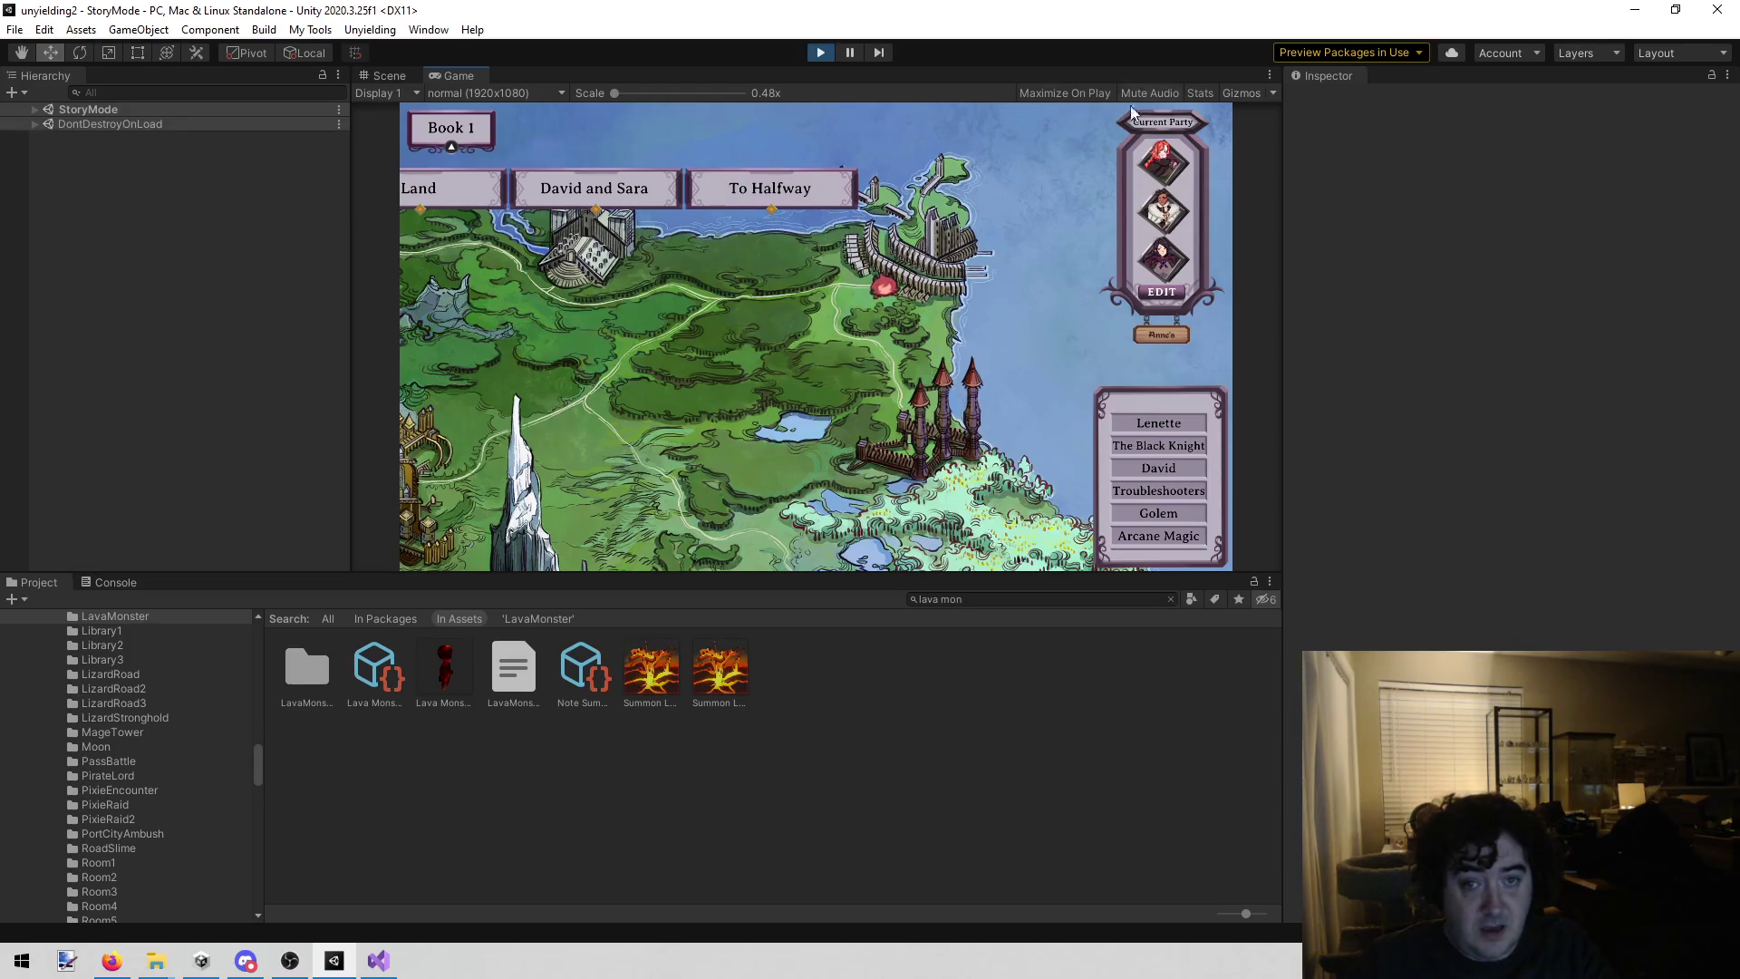
pyautogui.click(1169, 292)
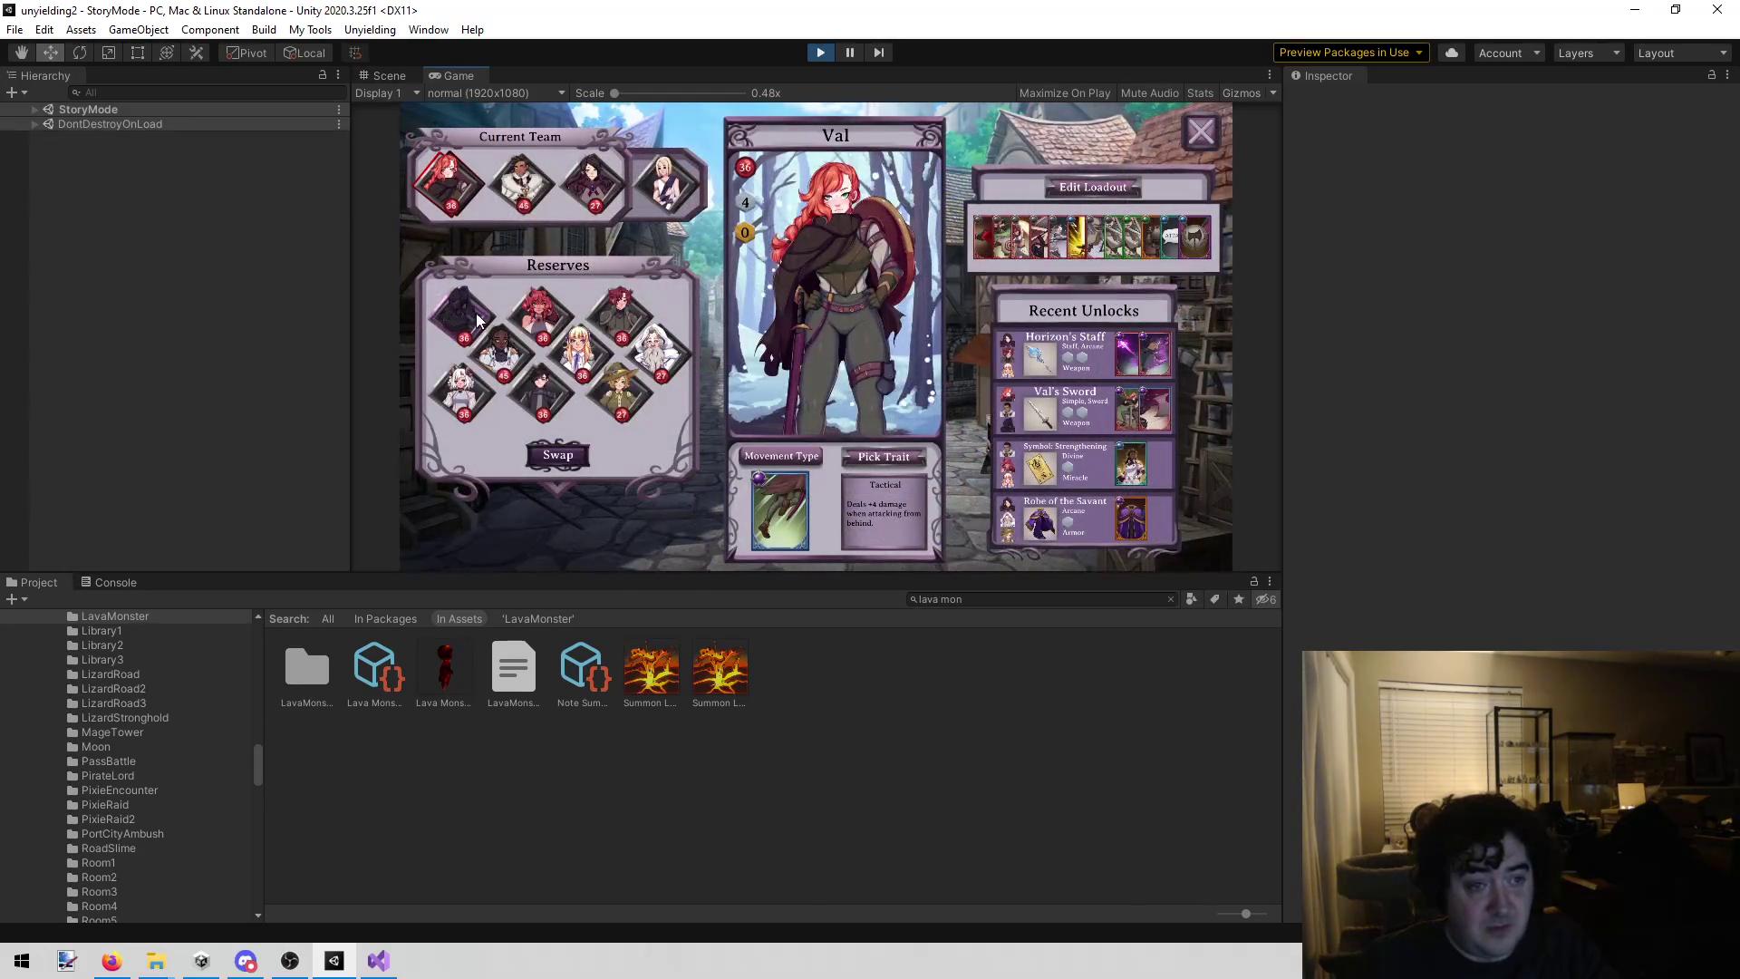
pyautogui.click(622, 299)
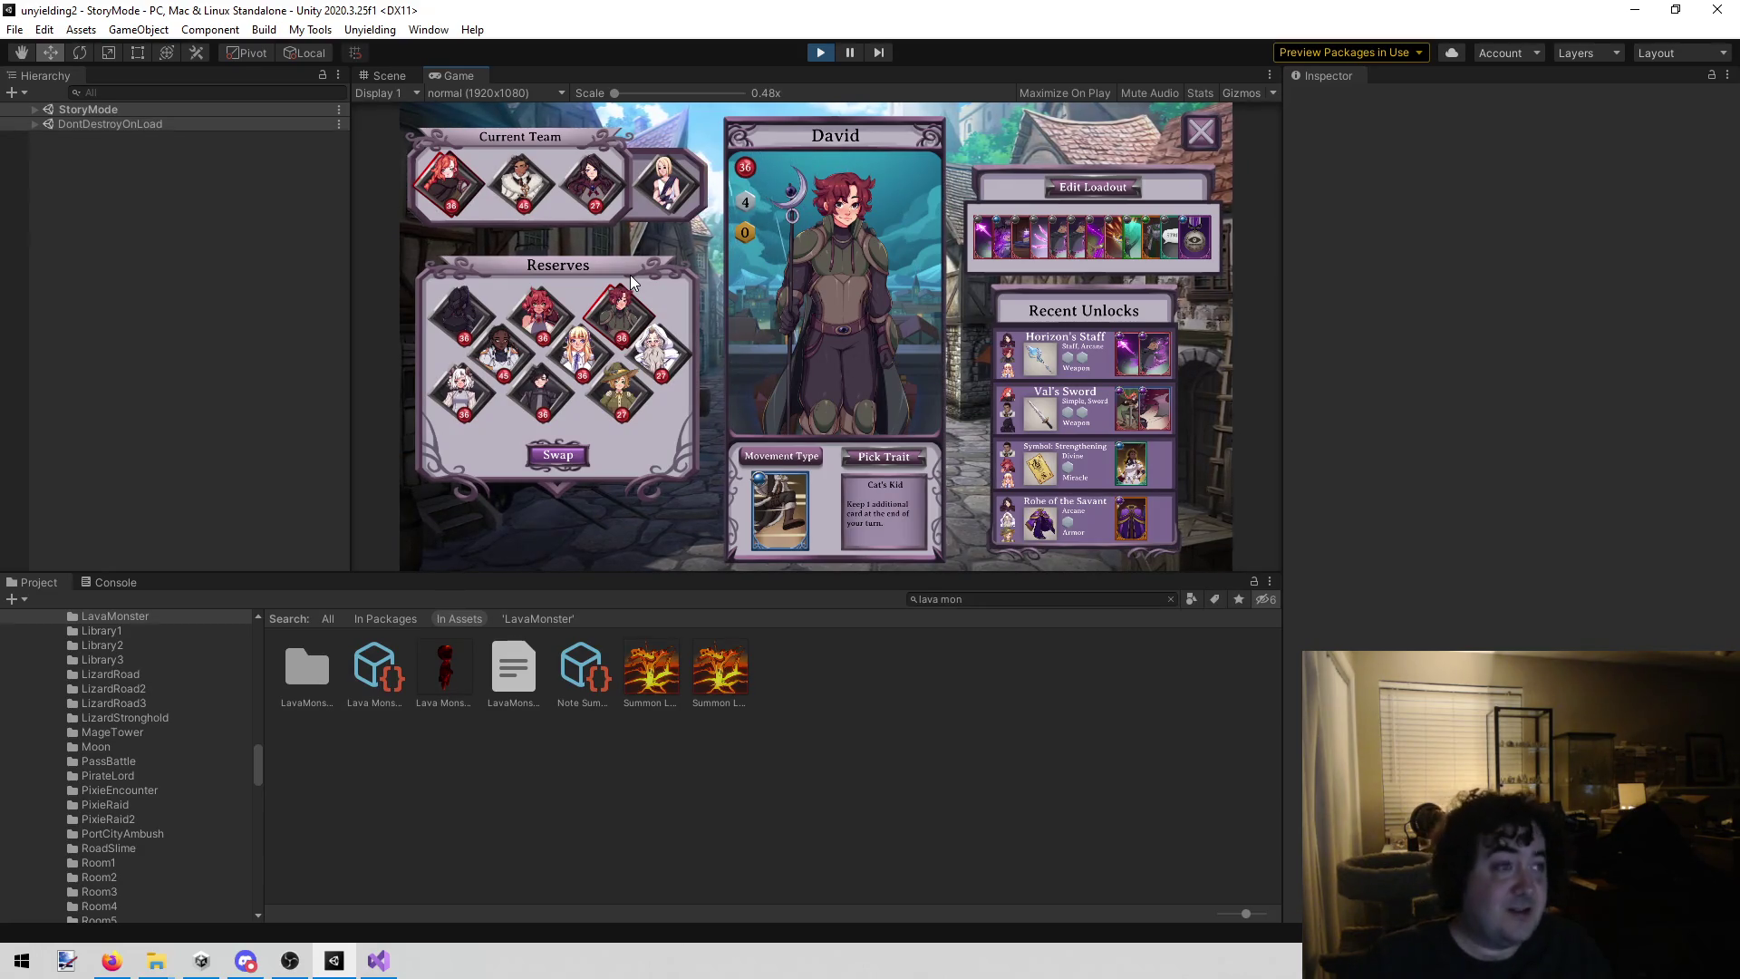
pyautogui.click(689, 193)
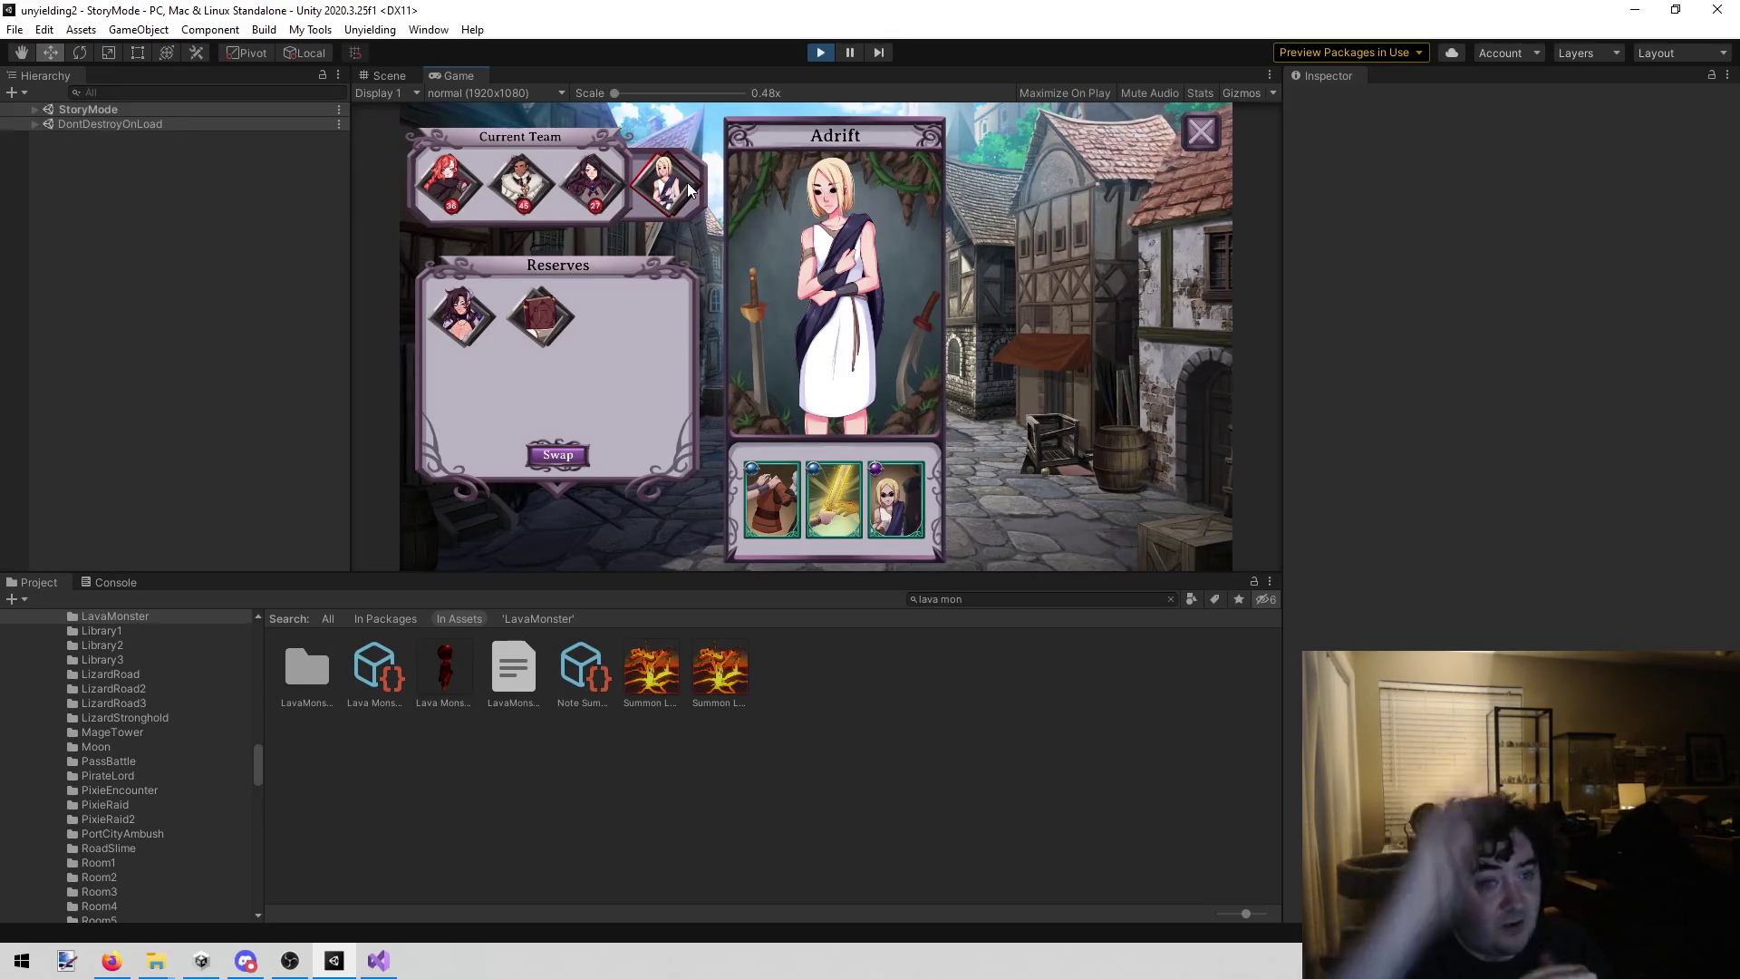
pyautogui.click(1188, 144)
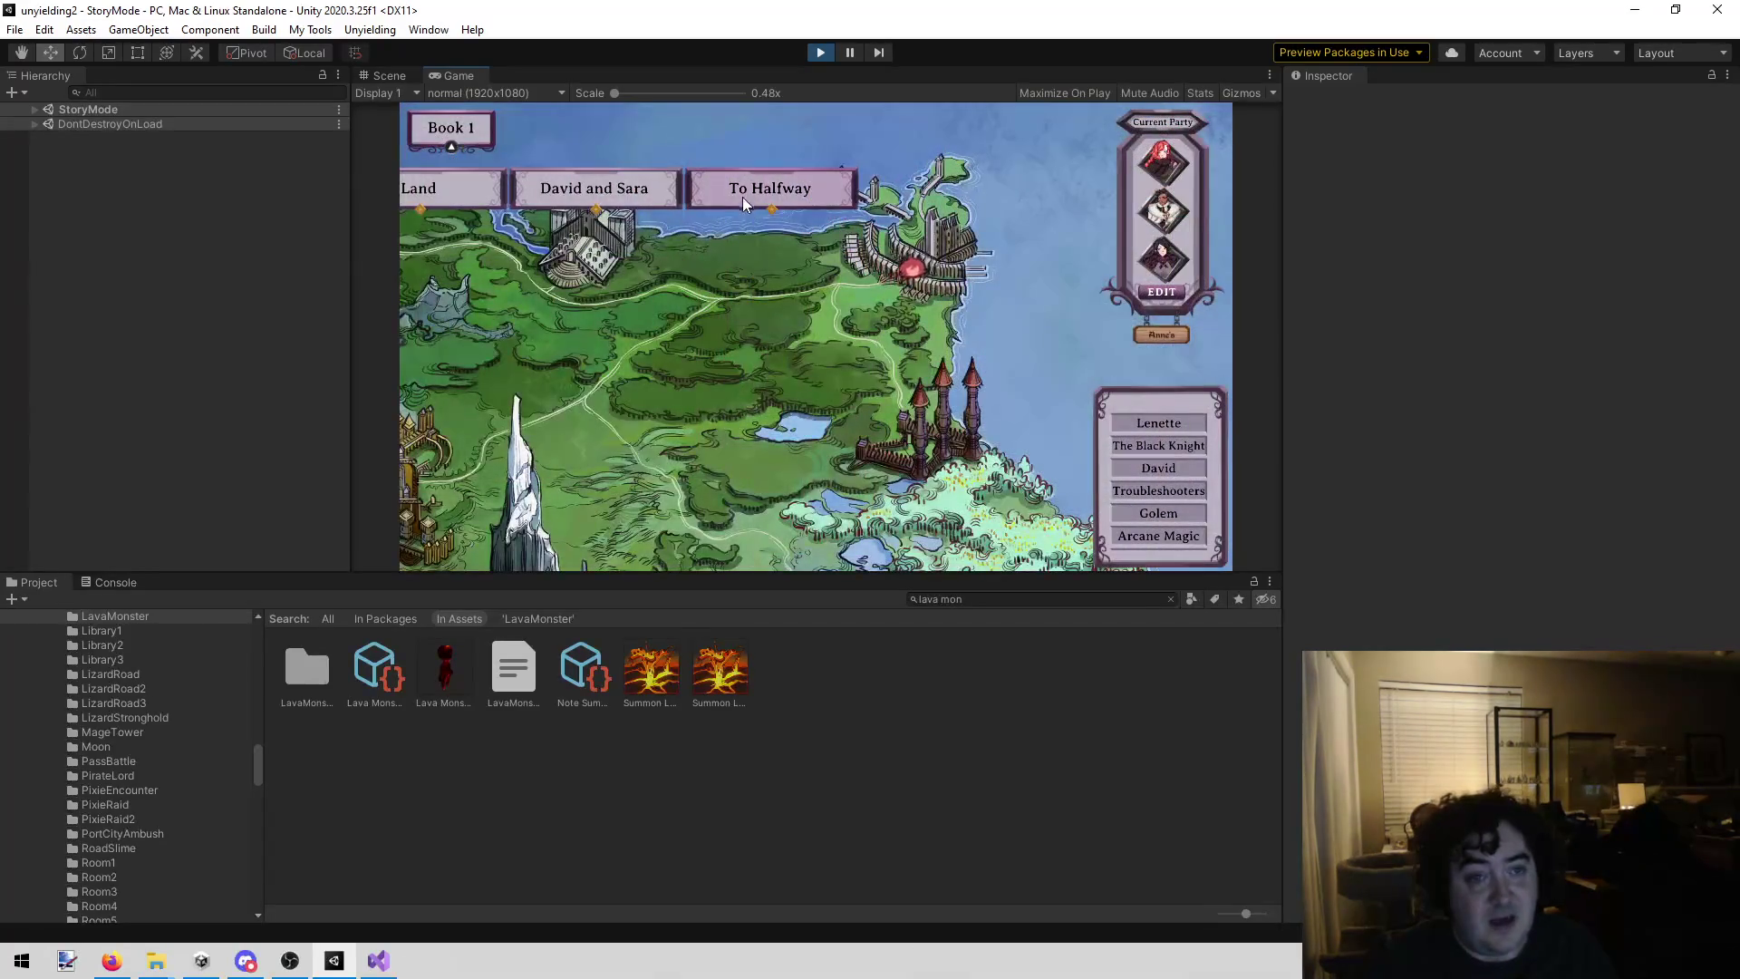
# Step: Switch the story map to Book 3 and scroll the chapter bar to the volcano
pyautogui.moveTo(571, 189)
pyautogui.scroll(5, 689, 345)
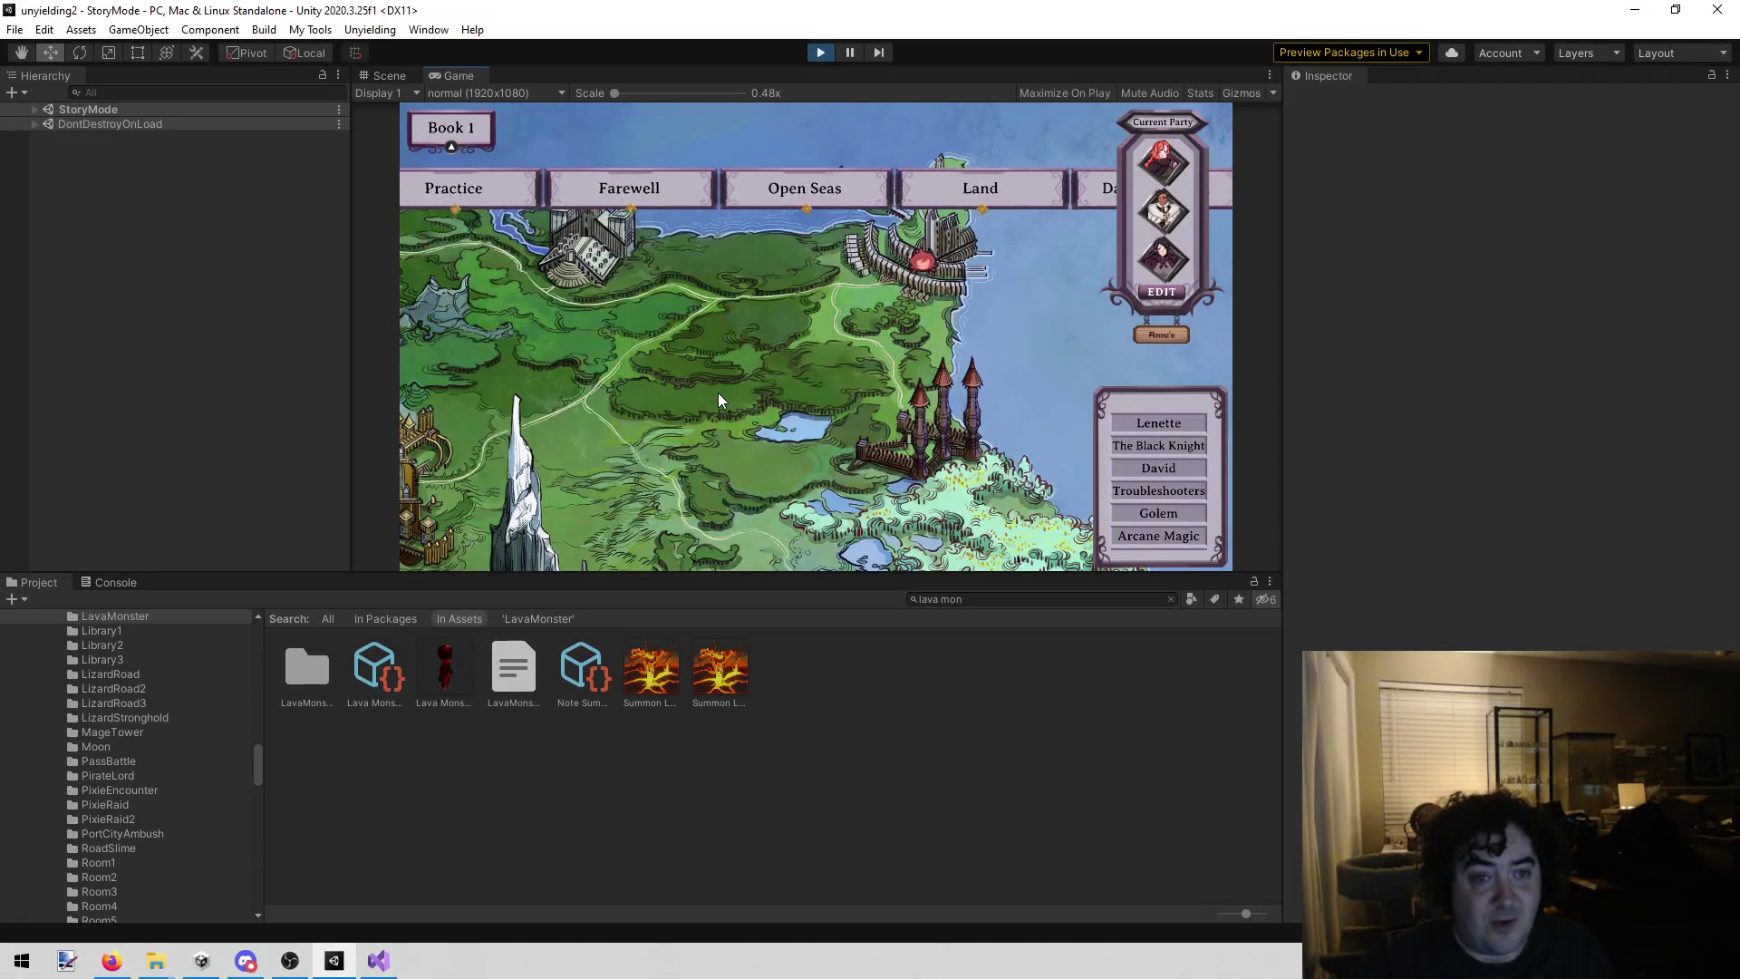
pyautogui.moveTo(482, 116)
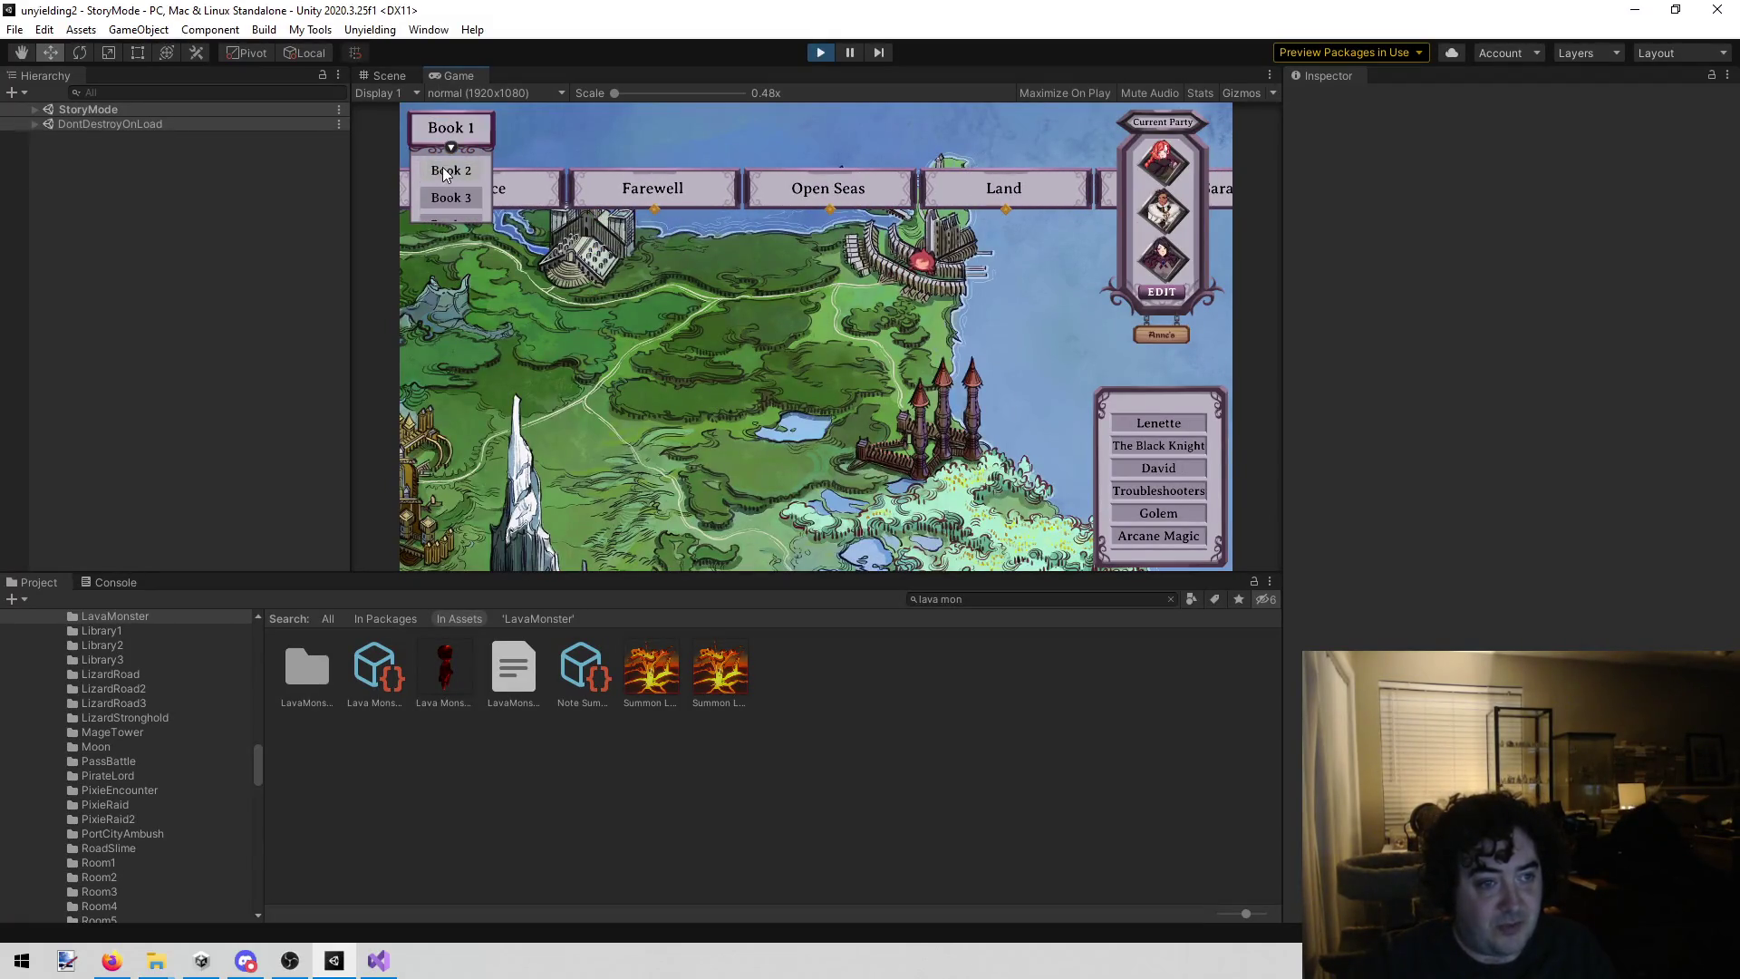
pyautogui.click(454, 192)
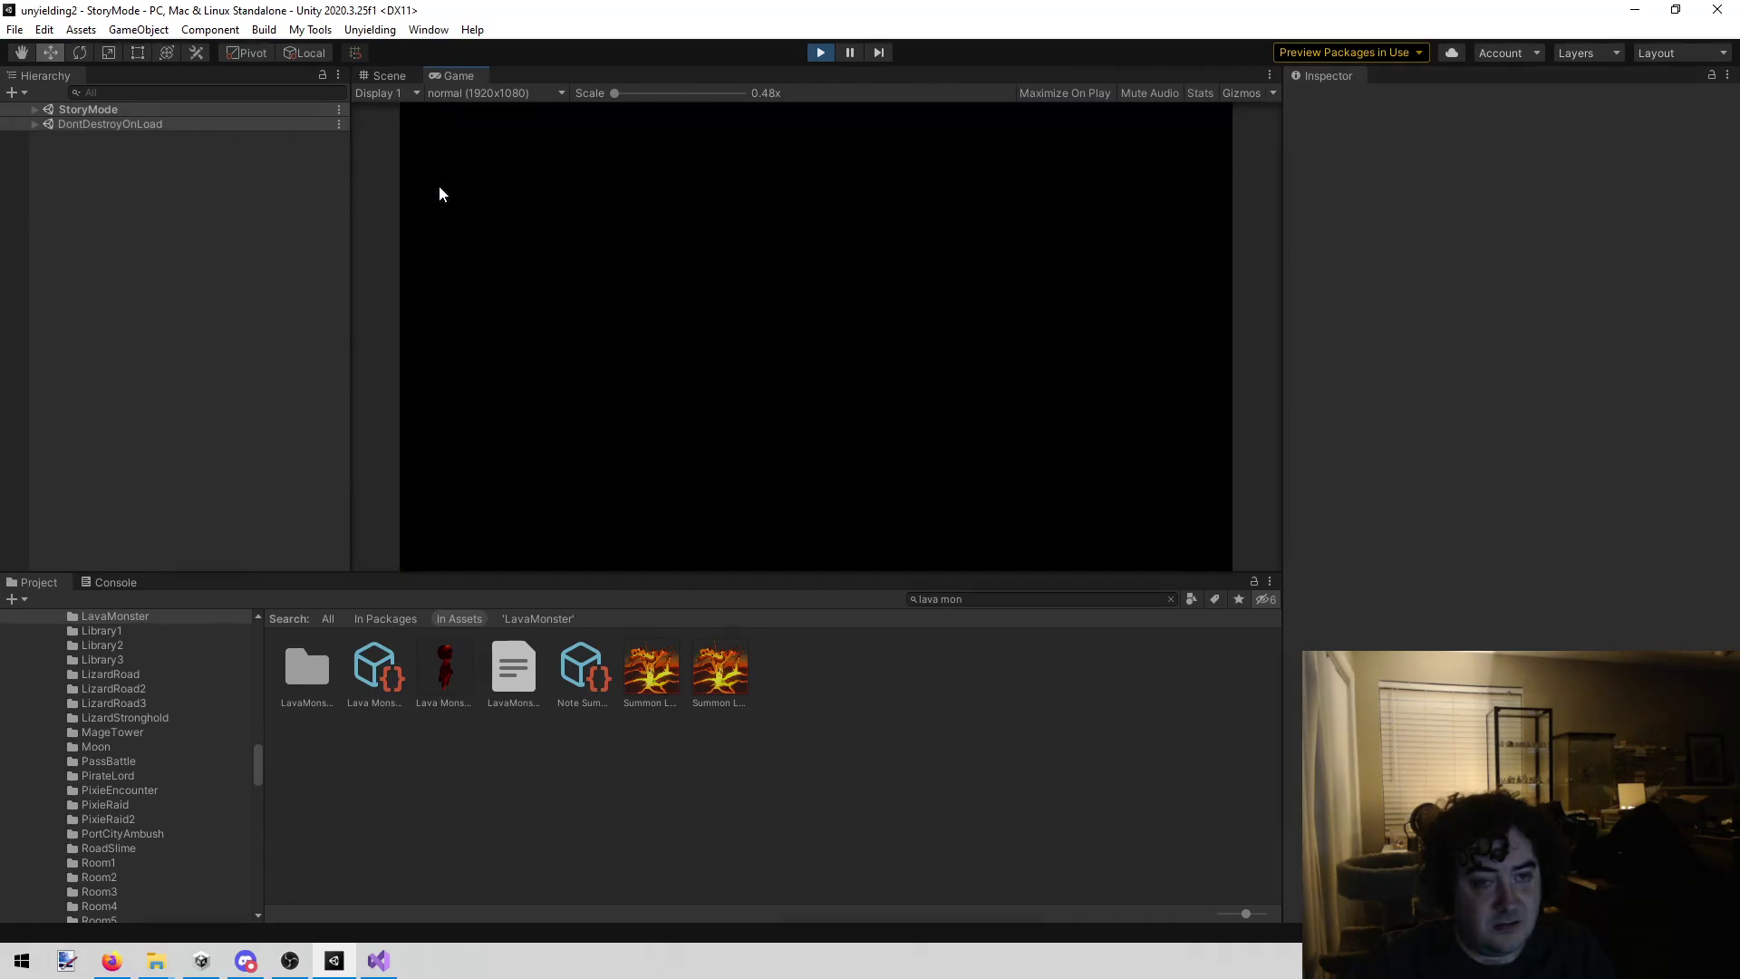
pyautogui.scroll(5, 737, 404)
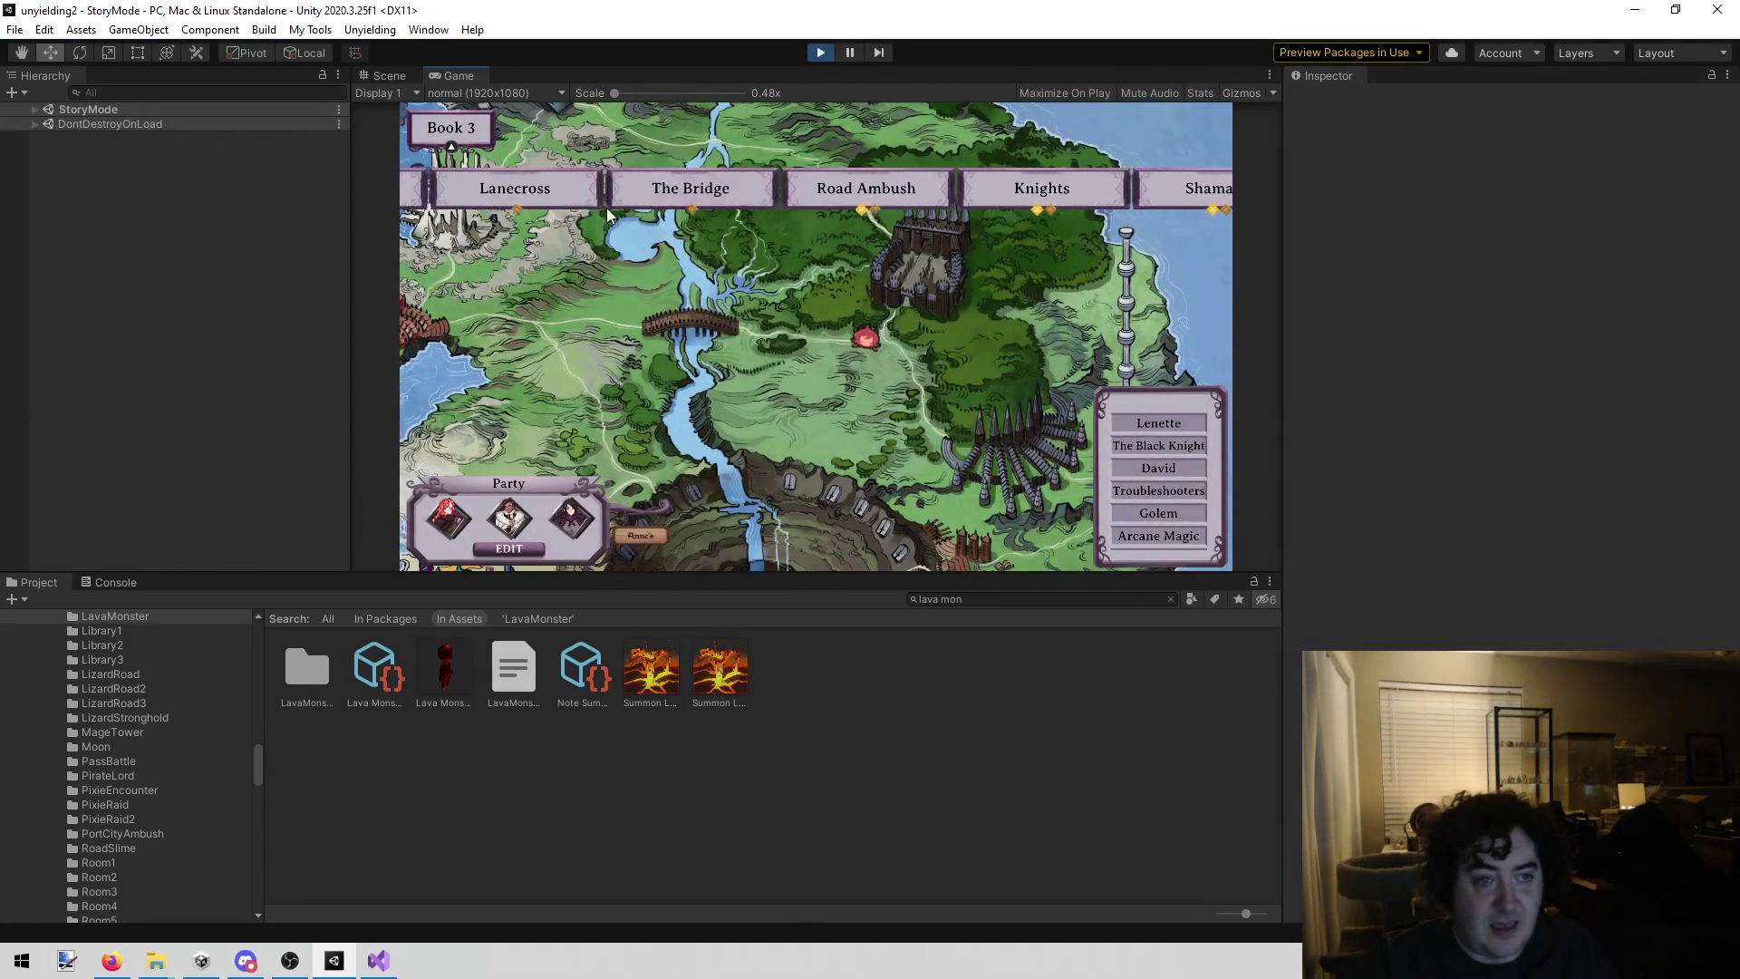
pyautogui.scroll(5, 593, 204)
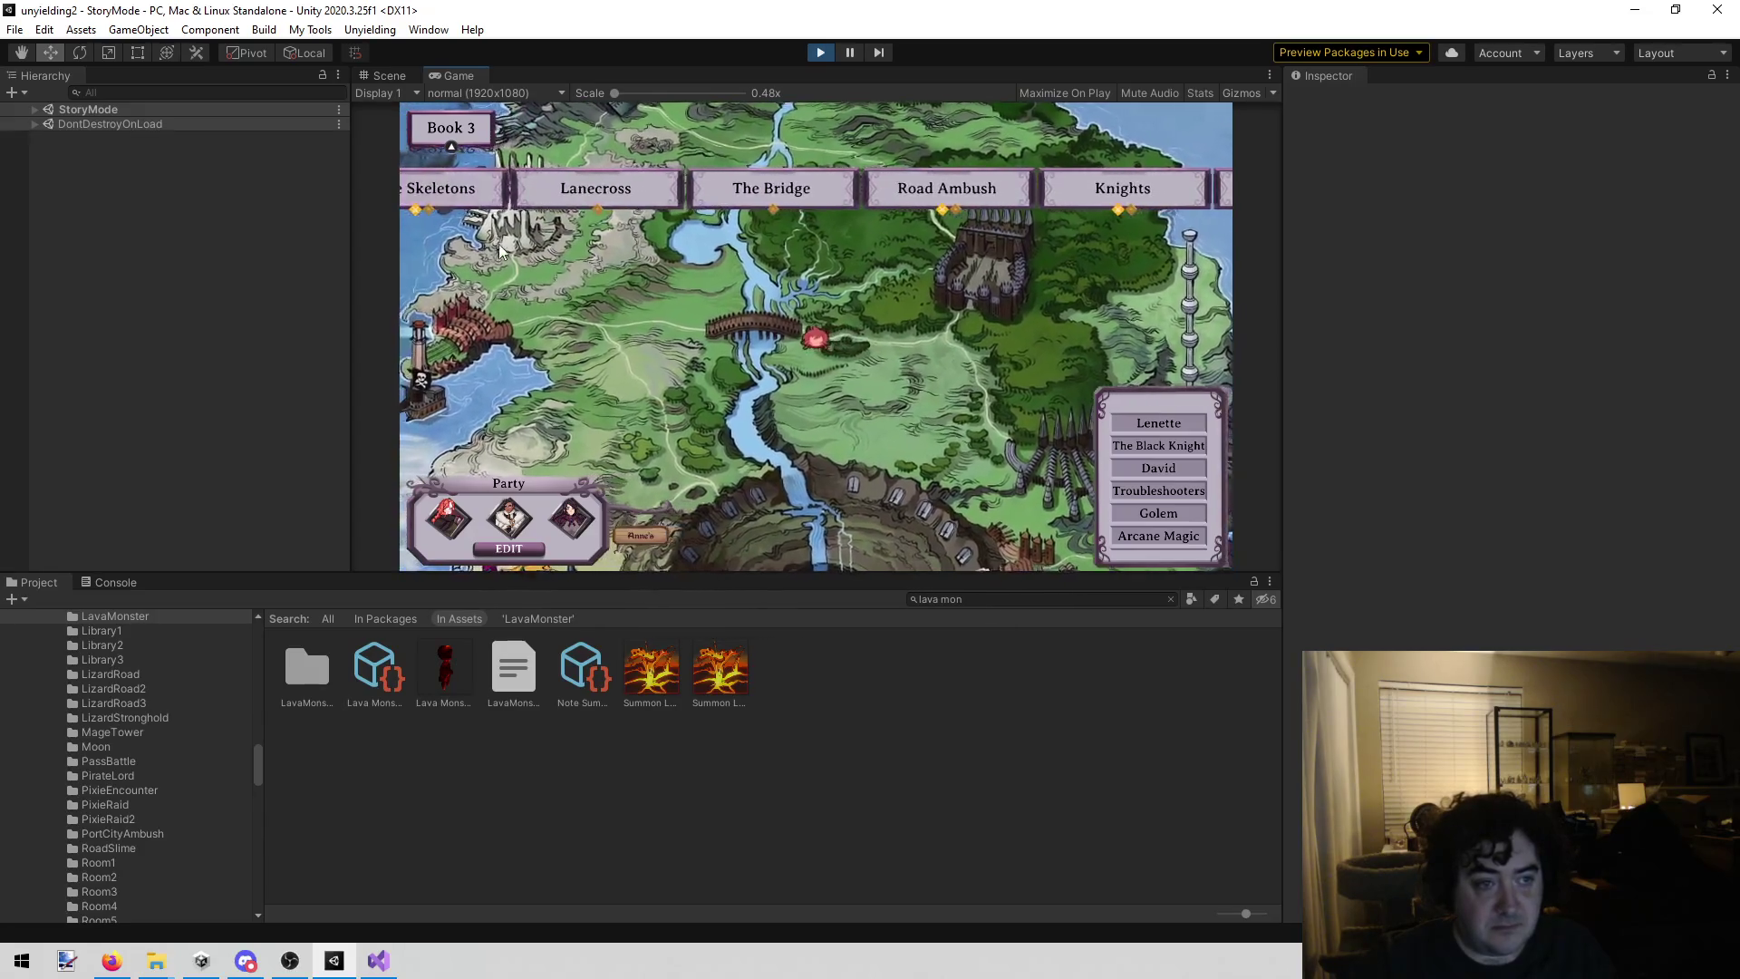
pyautogui.scroll(5, 596, 226)
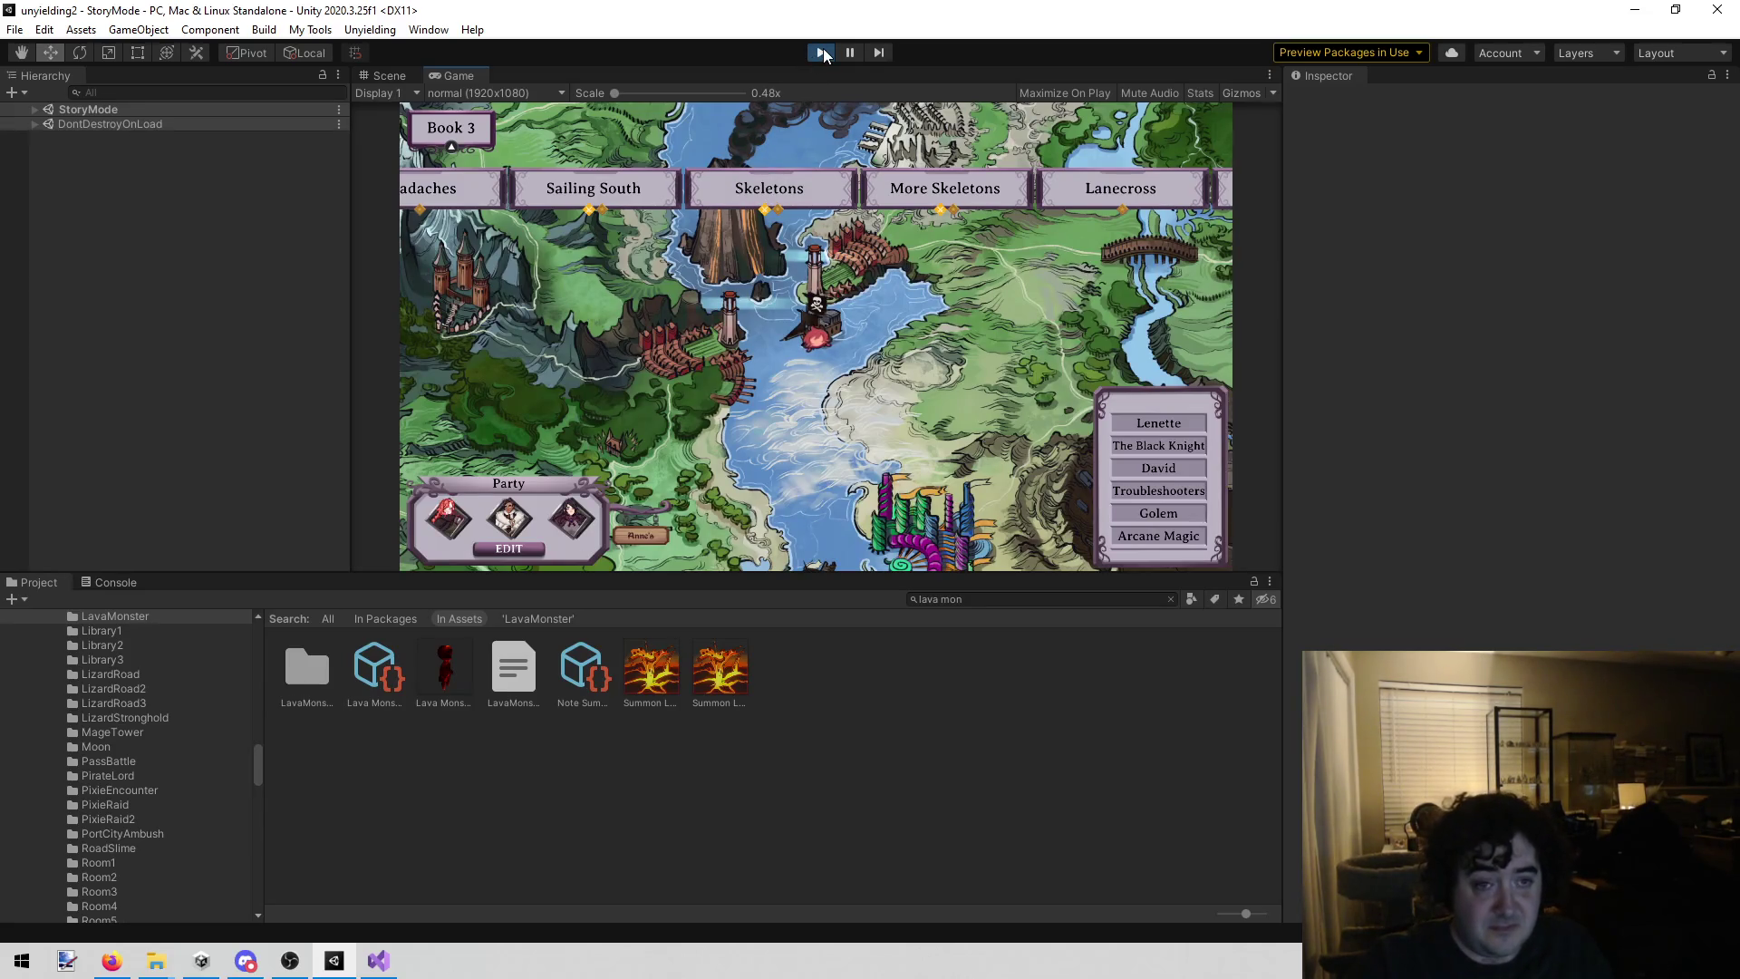
# Step: Stop the running game and bring up the todo.txt notes in Visual Studio
pyautogui.scroll(-4, 1028, 390)
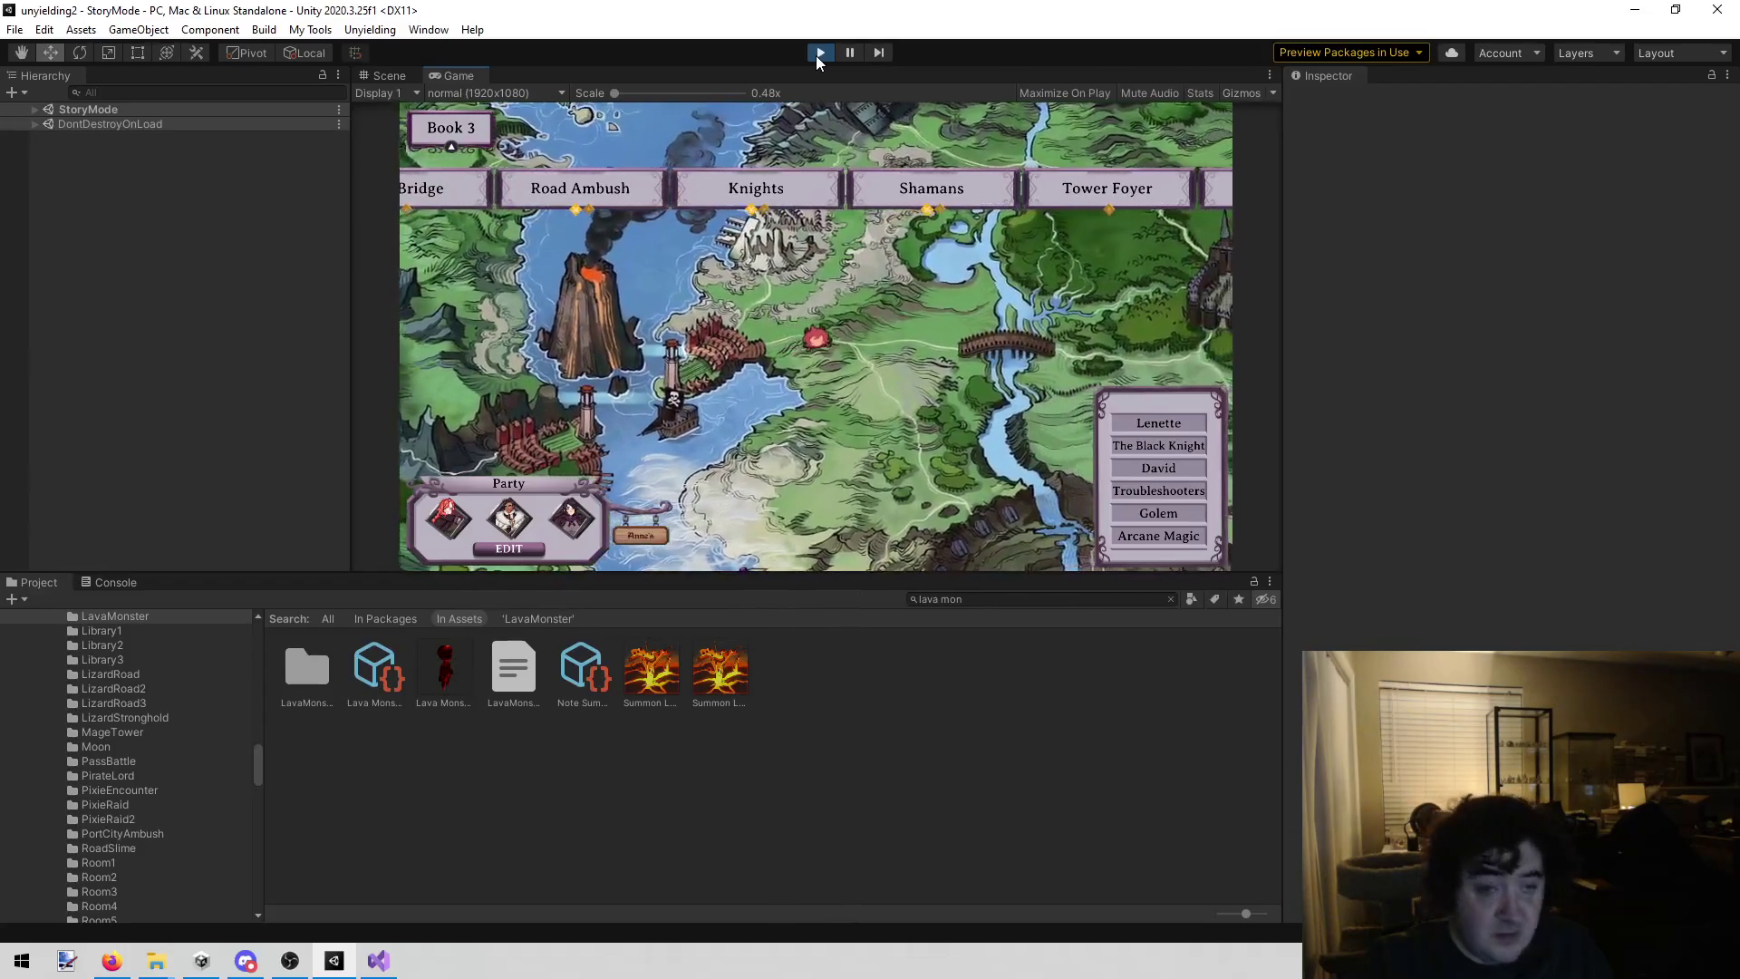
pyautogui.click(818, 53)
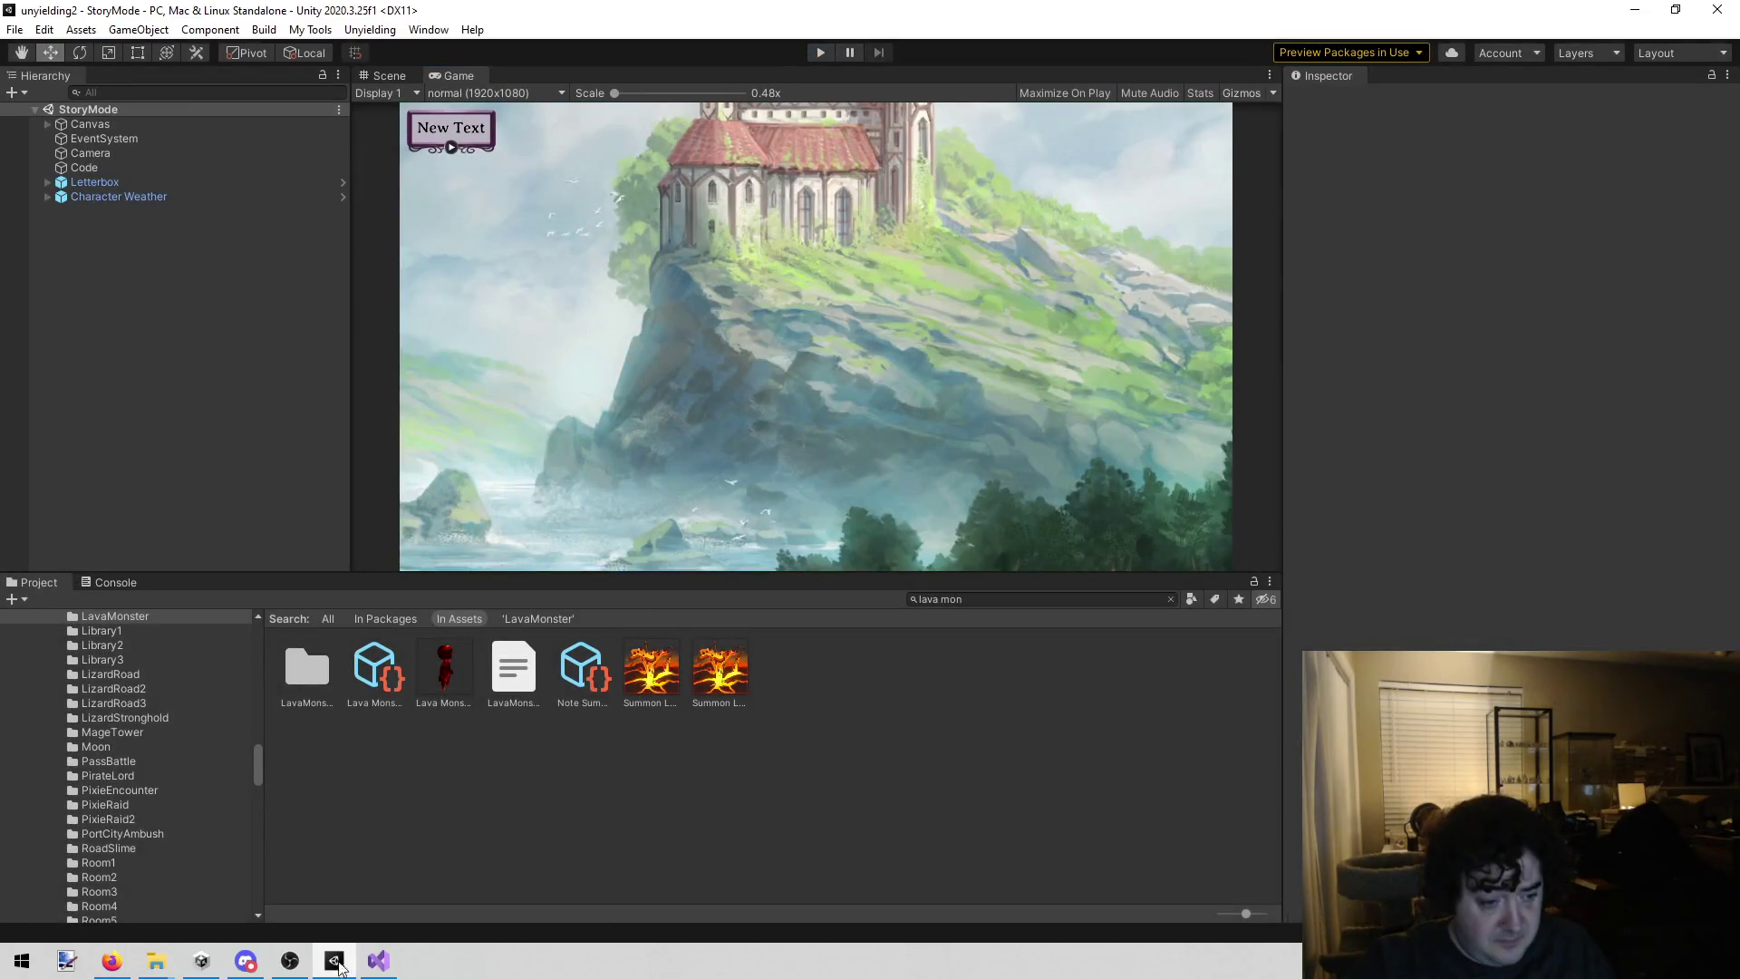
pyautogui.click(378, 960)
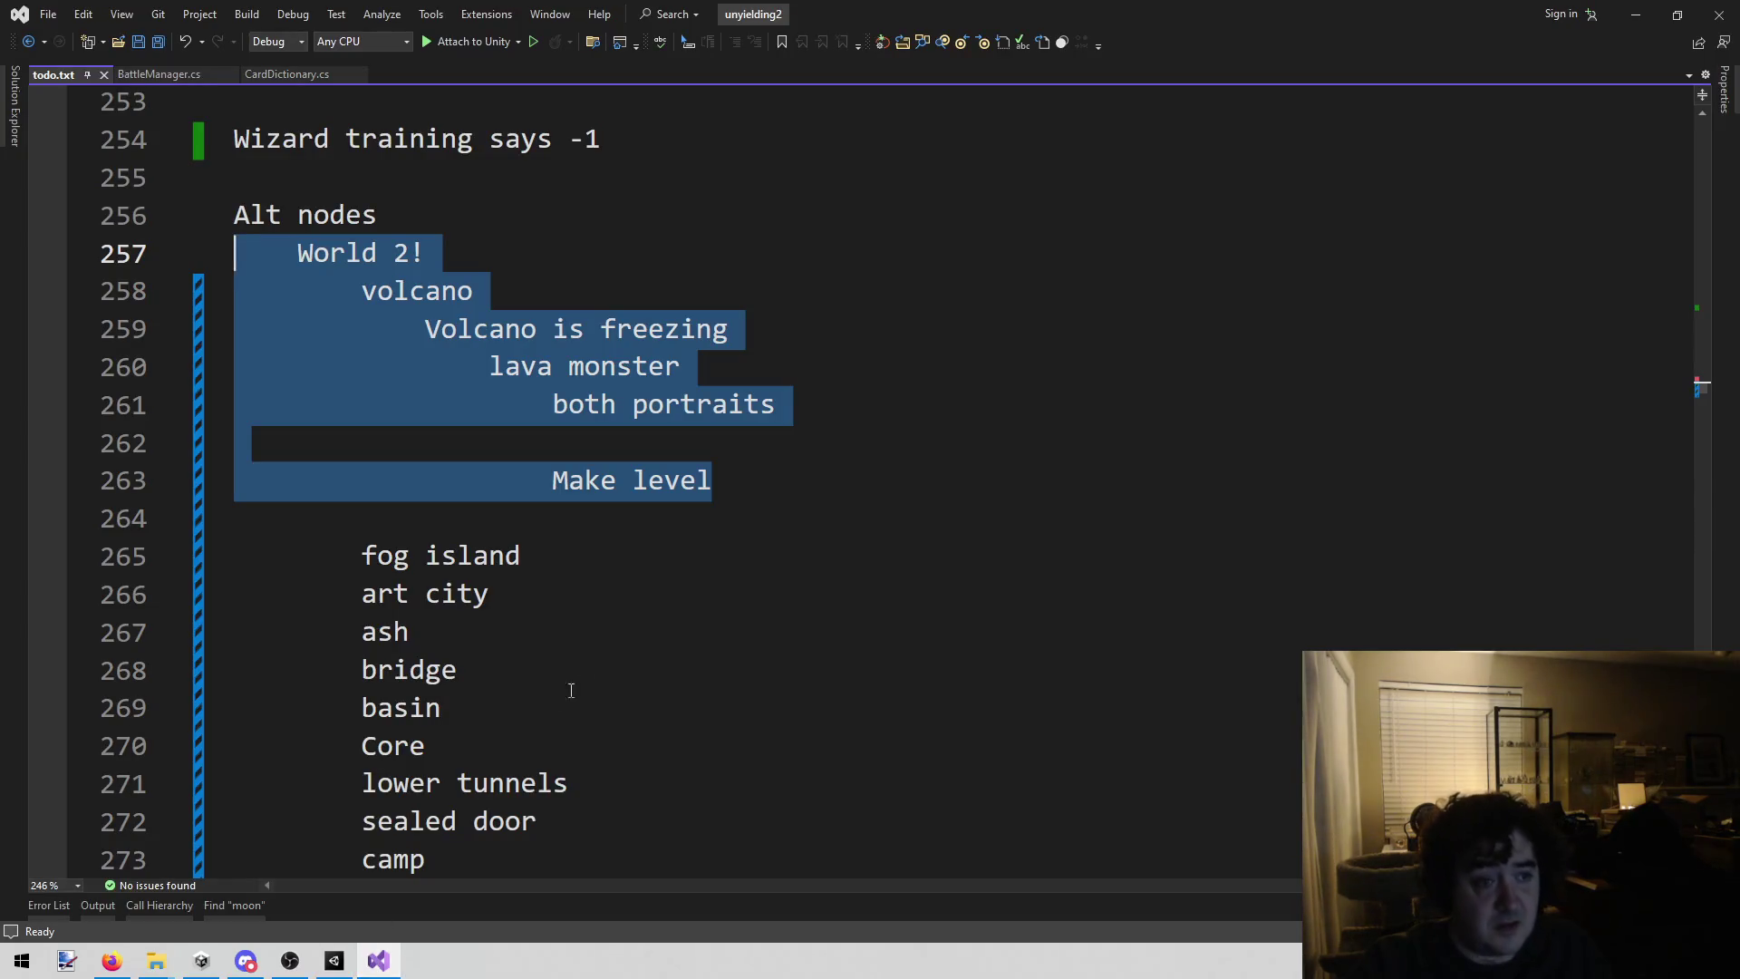
# Step: Select the todo.txt lines from both portraits through Make level, then return to Unity
pyautogui.click(698, 590)
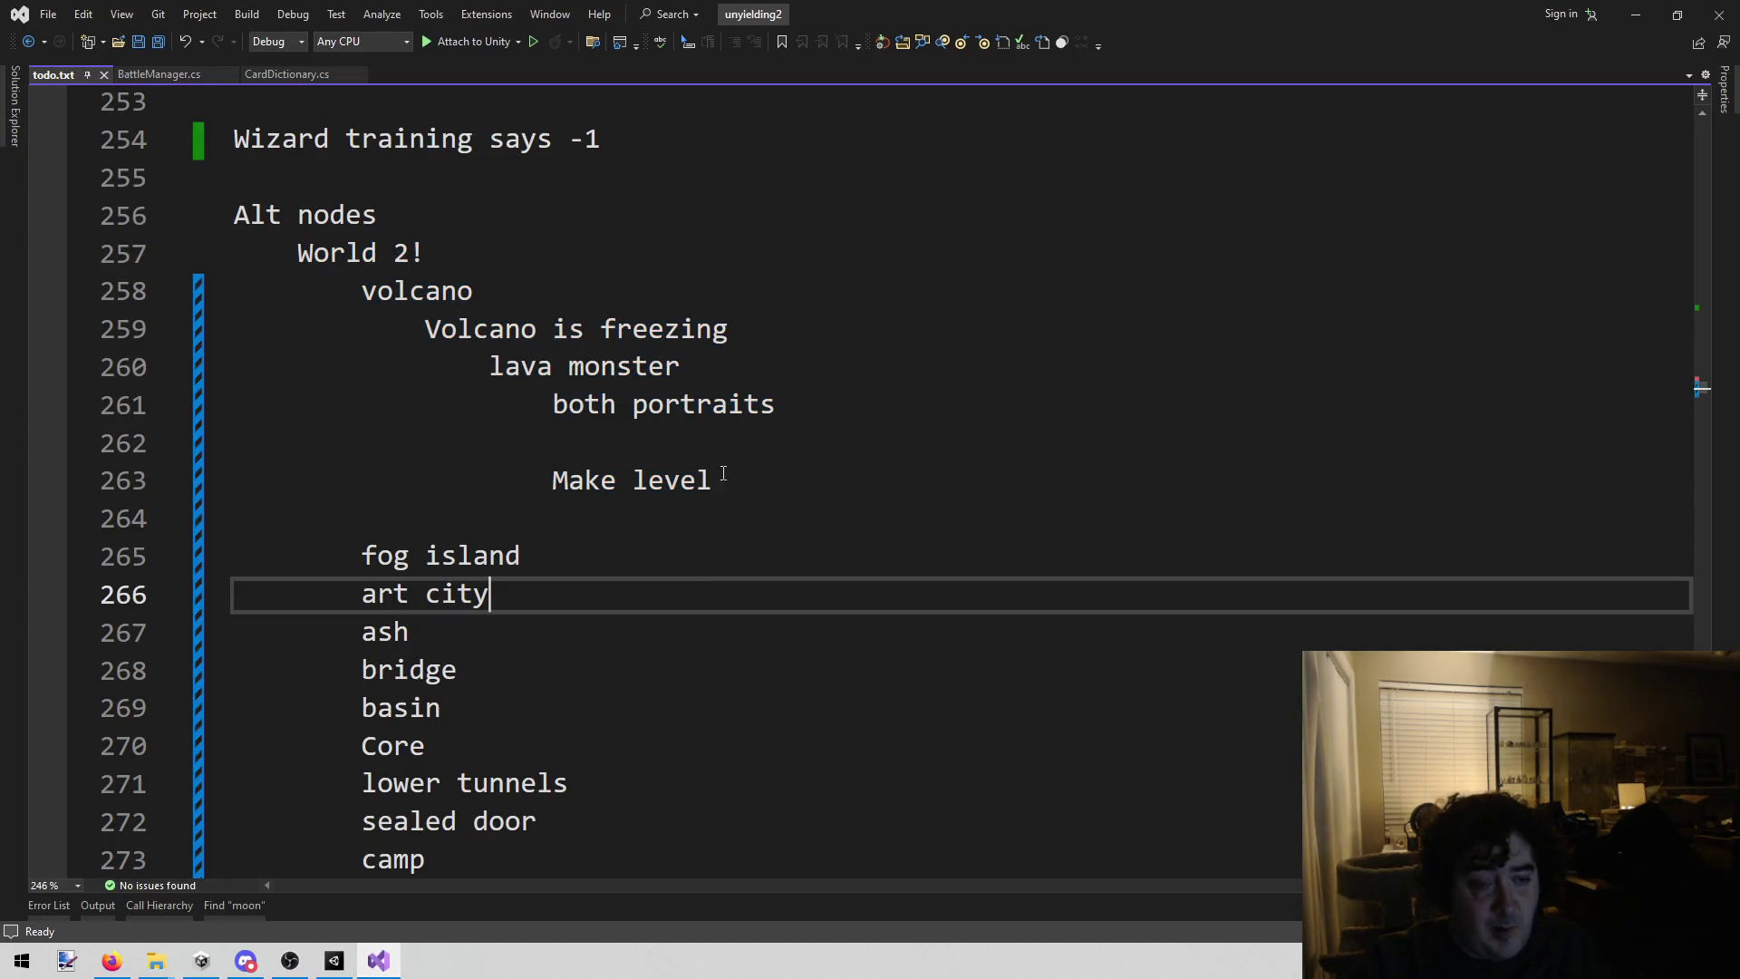
pyautogui.click(554, 440)
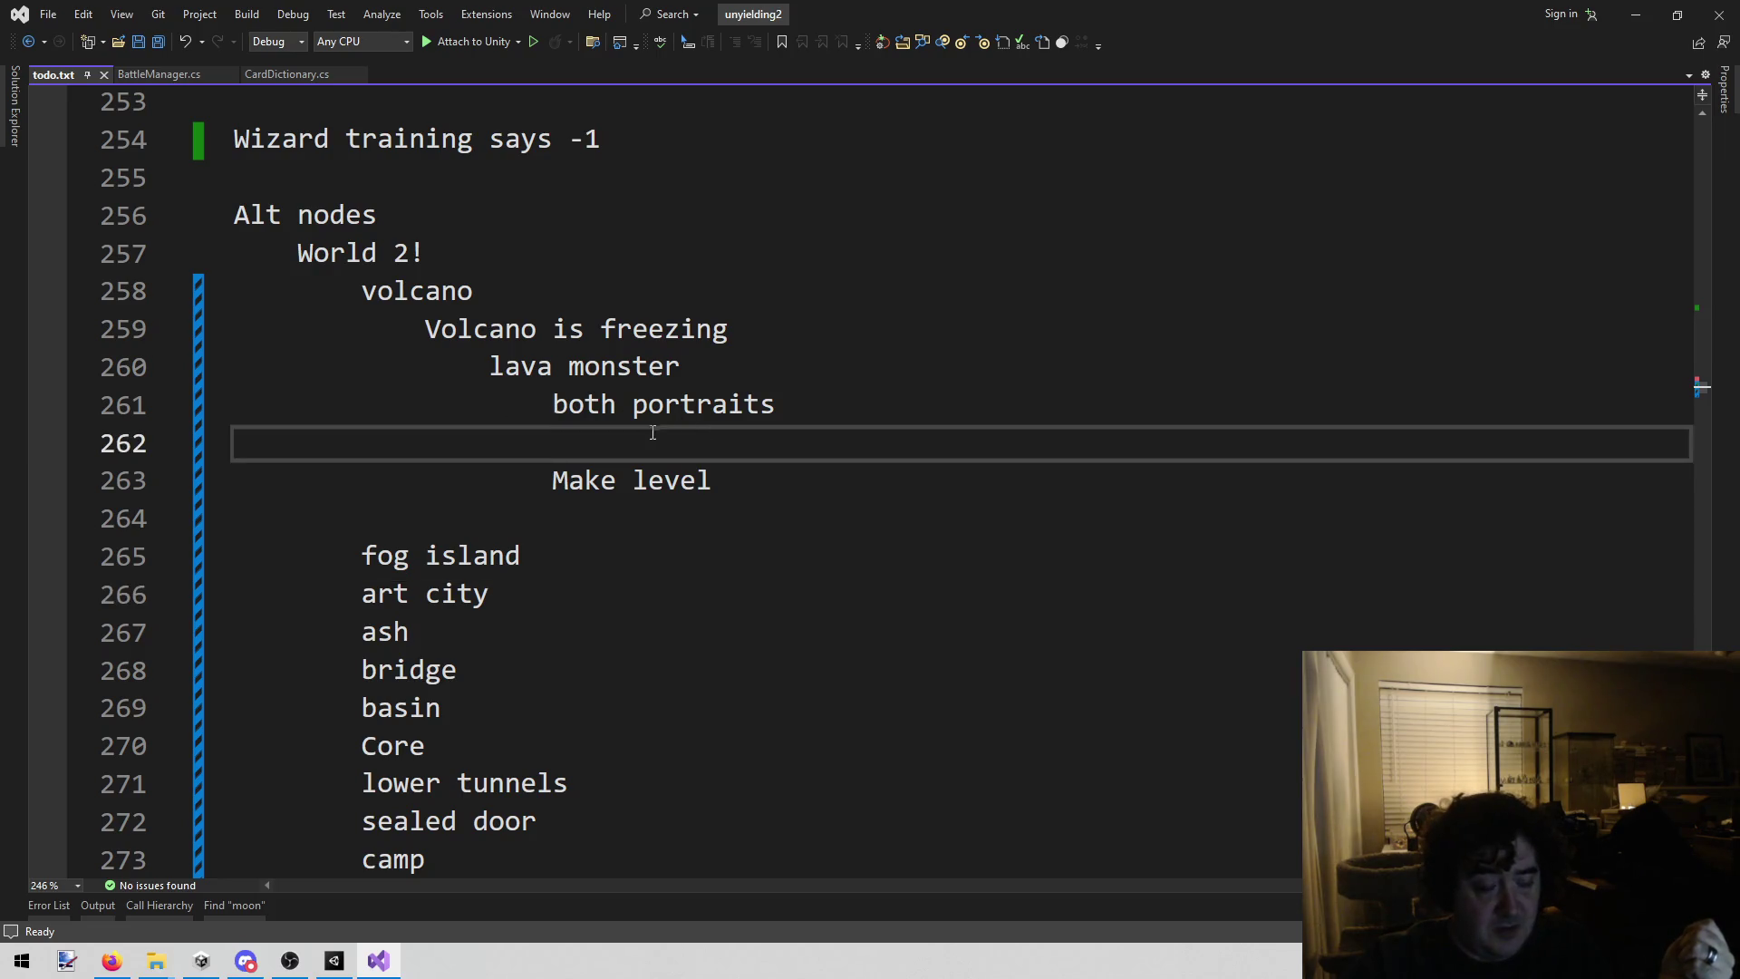
pyautogui.moveTo(746, 481)
pyautogui.mouseDown()
pyautogui.moveTo(481, 369)
pyautogui.moveTo(525, 400)
pyautogui.mouseUp()
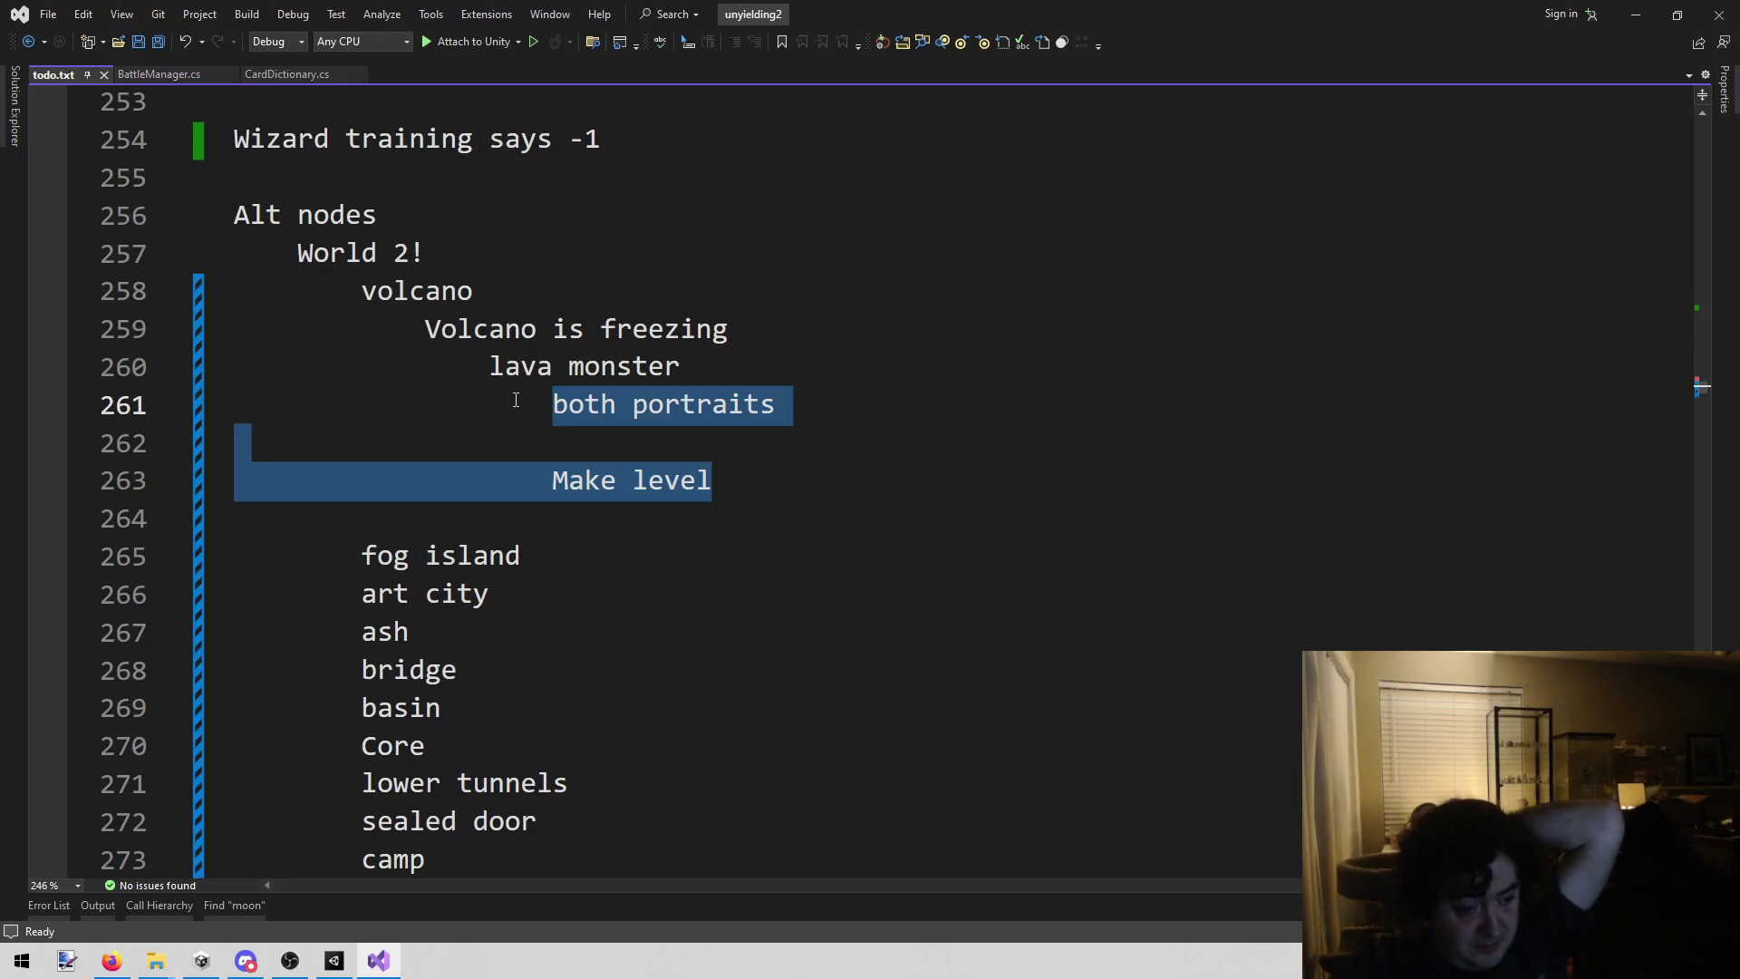
pyautogui.click(333, 974)
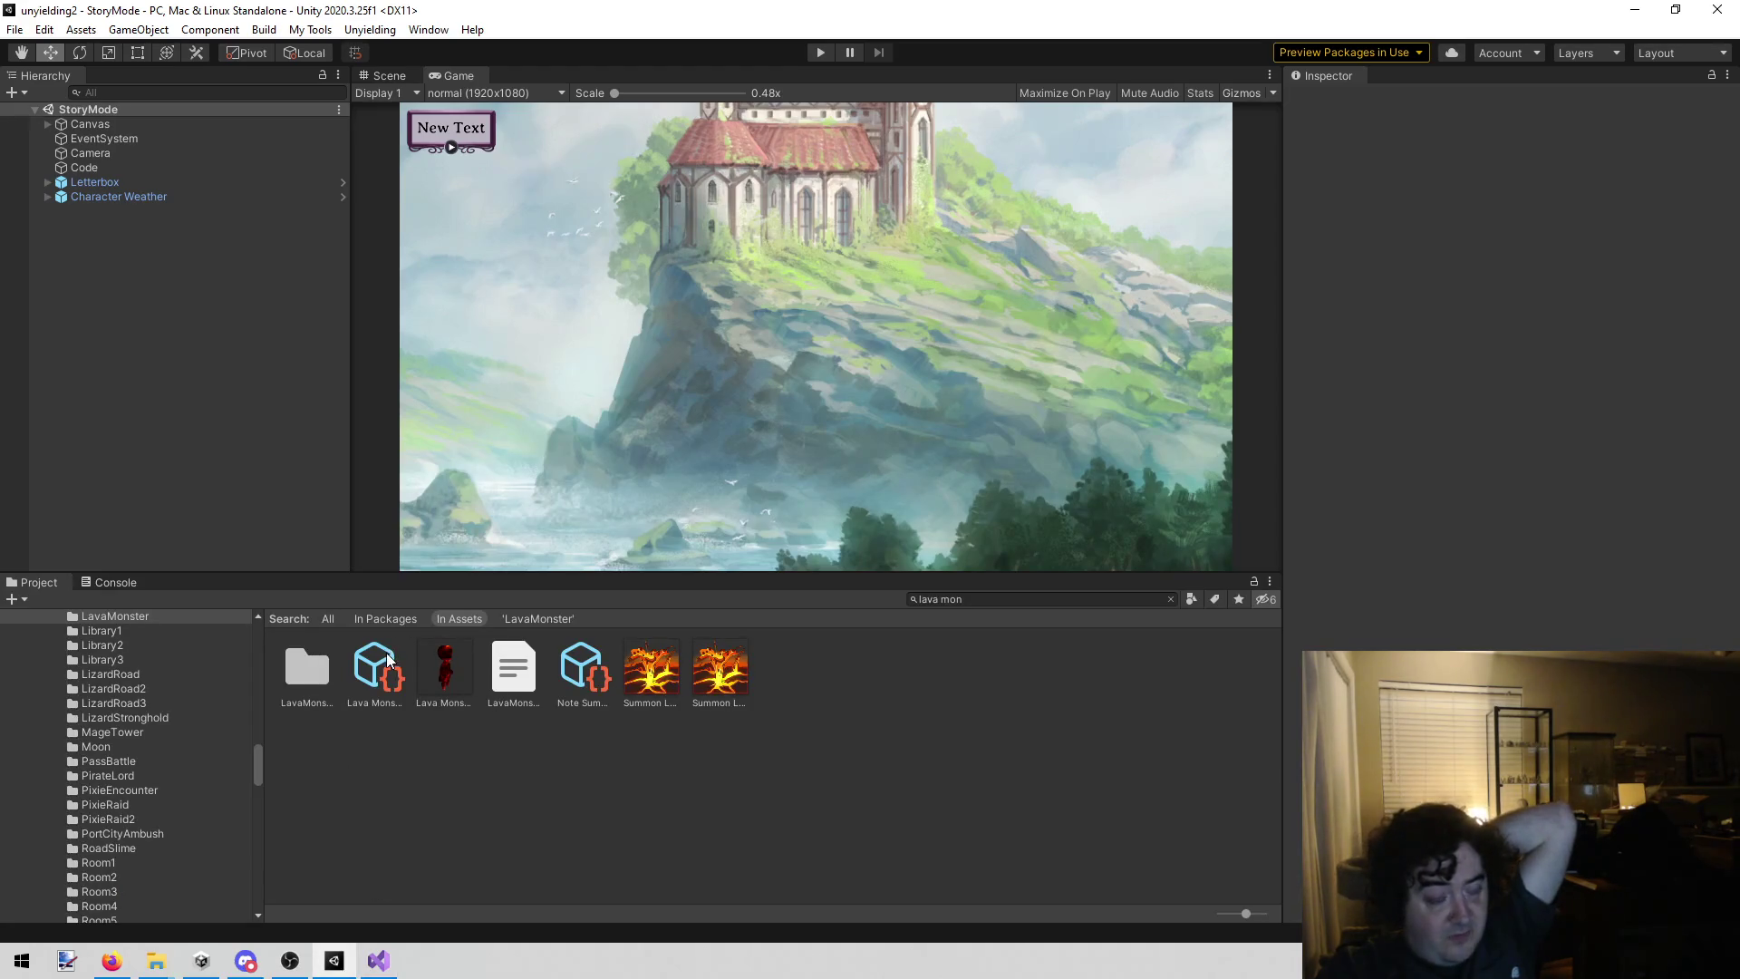
# Step: Change the Lava Monster asset's Hp from 40 to 60 in the Inspector
pyautogui.click(390, 660)
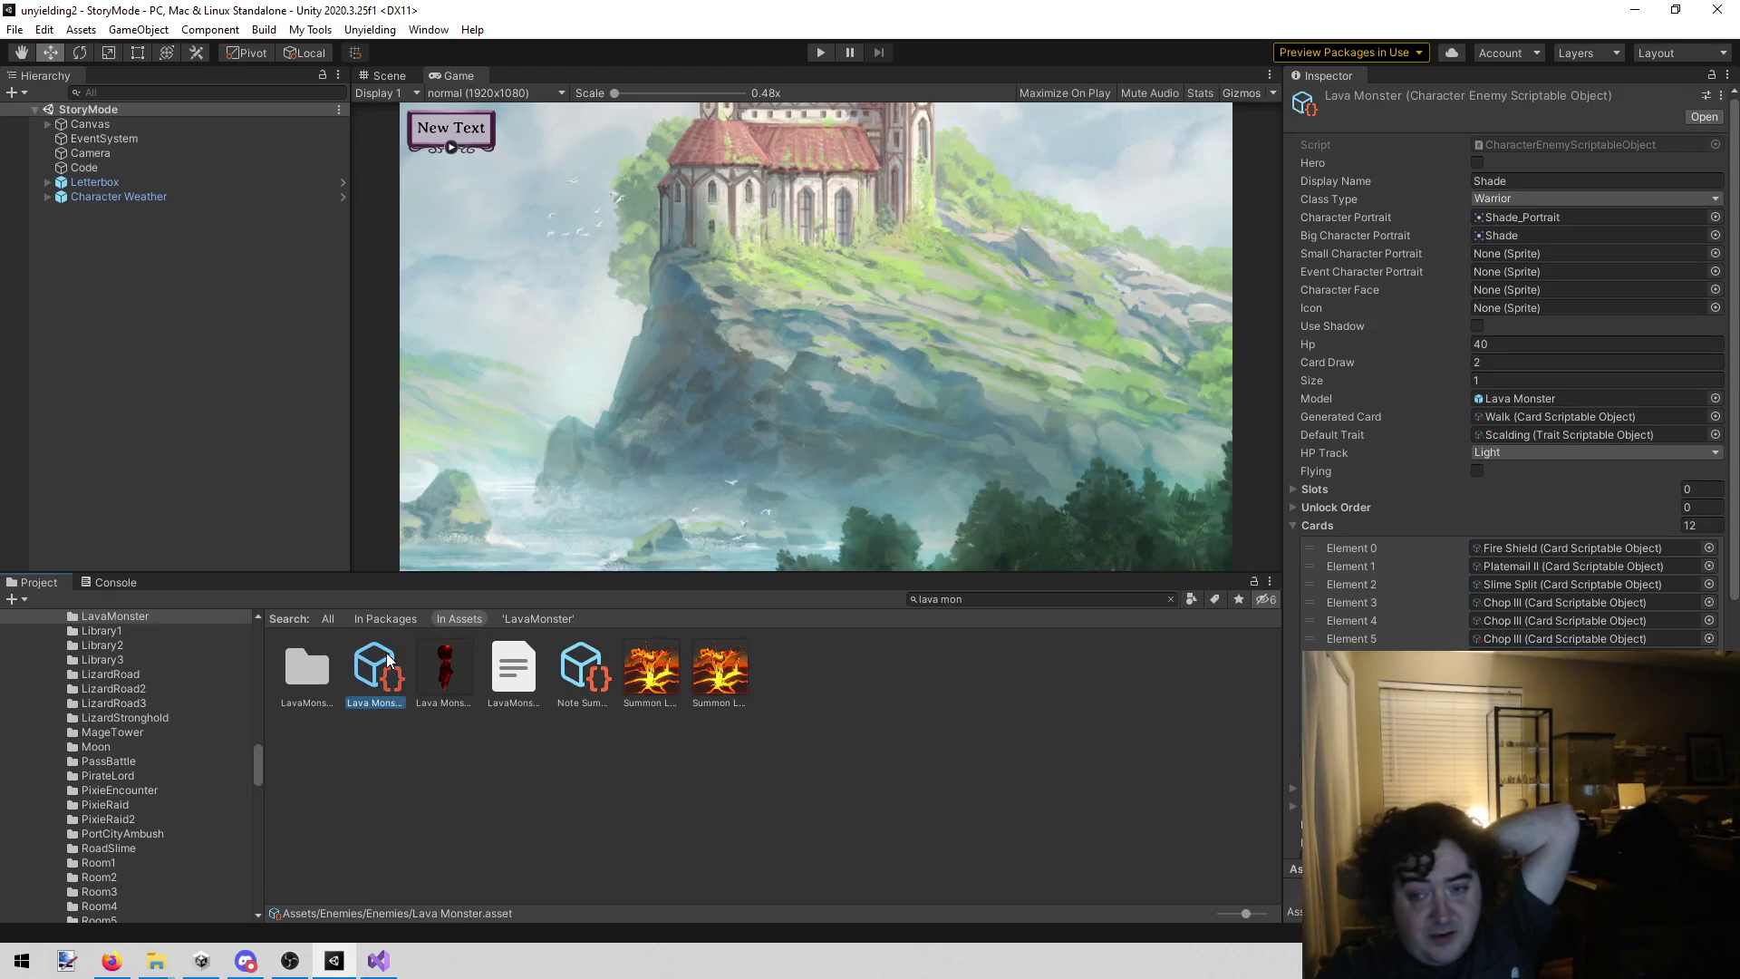
pyautogui.click(1526, 342)
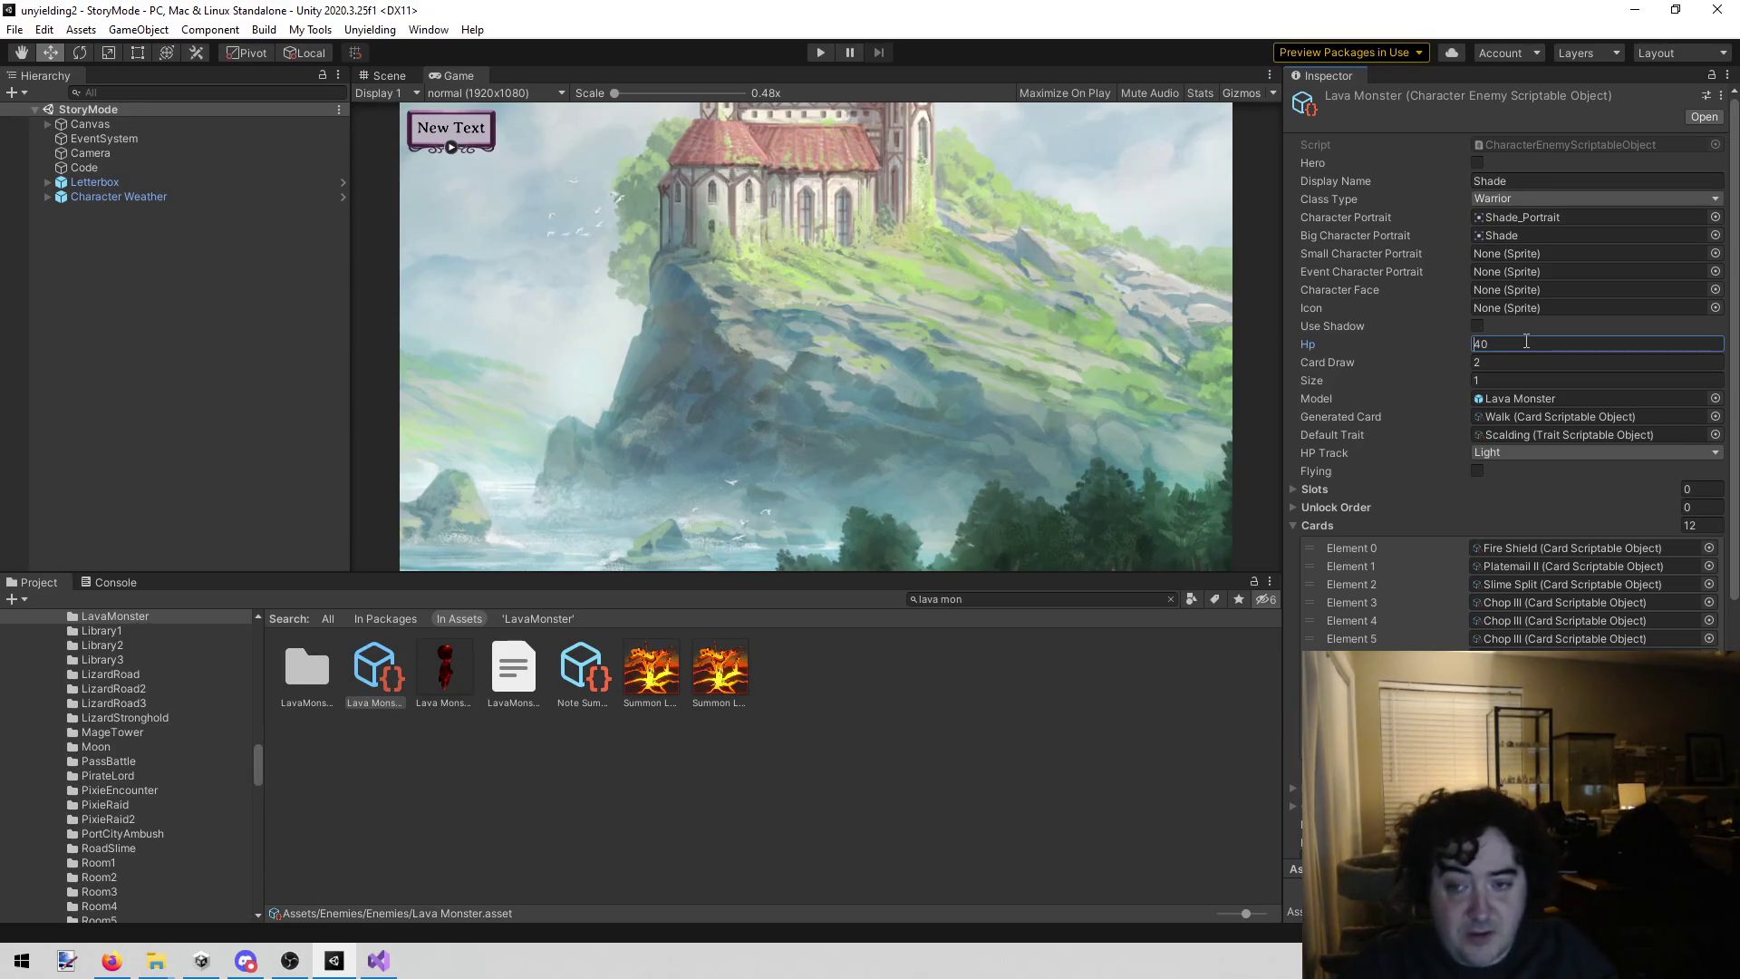
pyautogui.write('60')
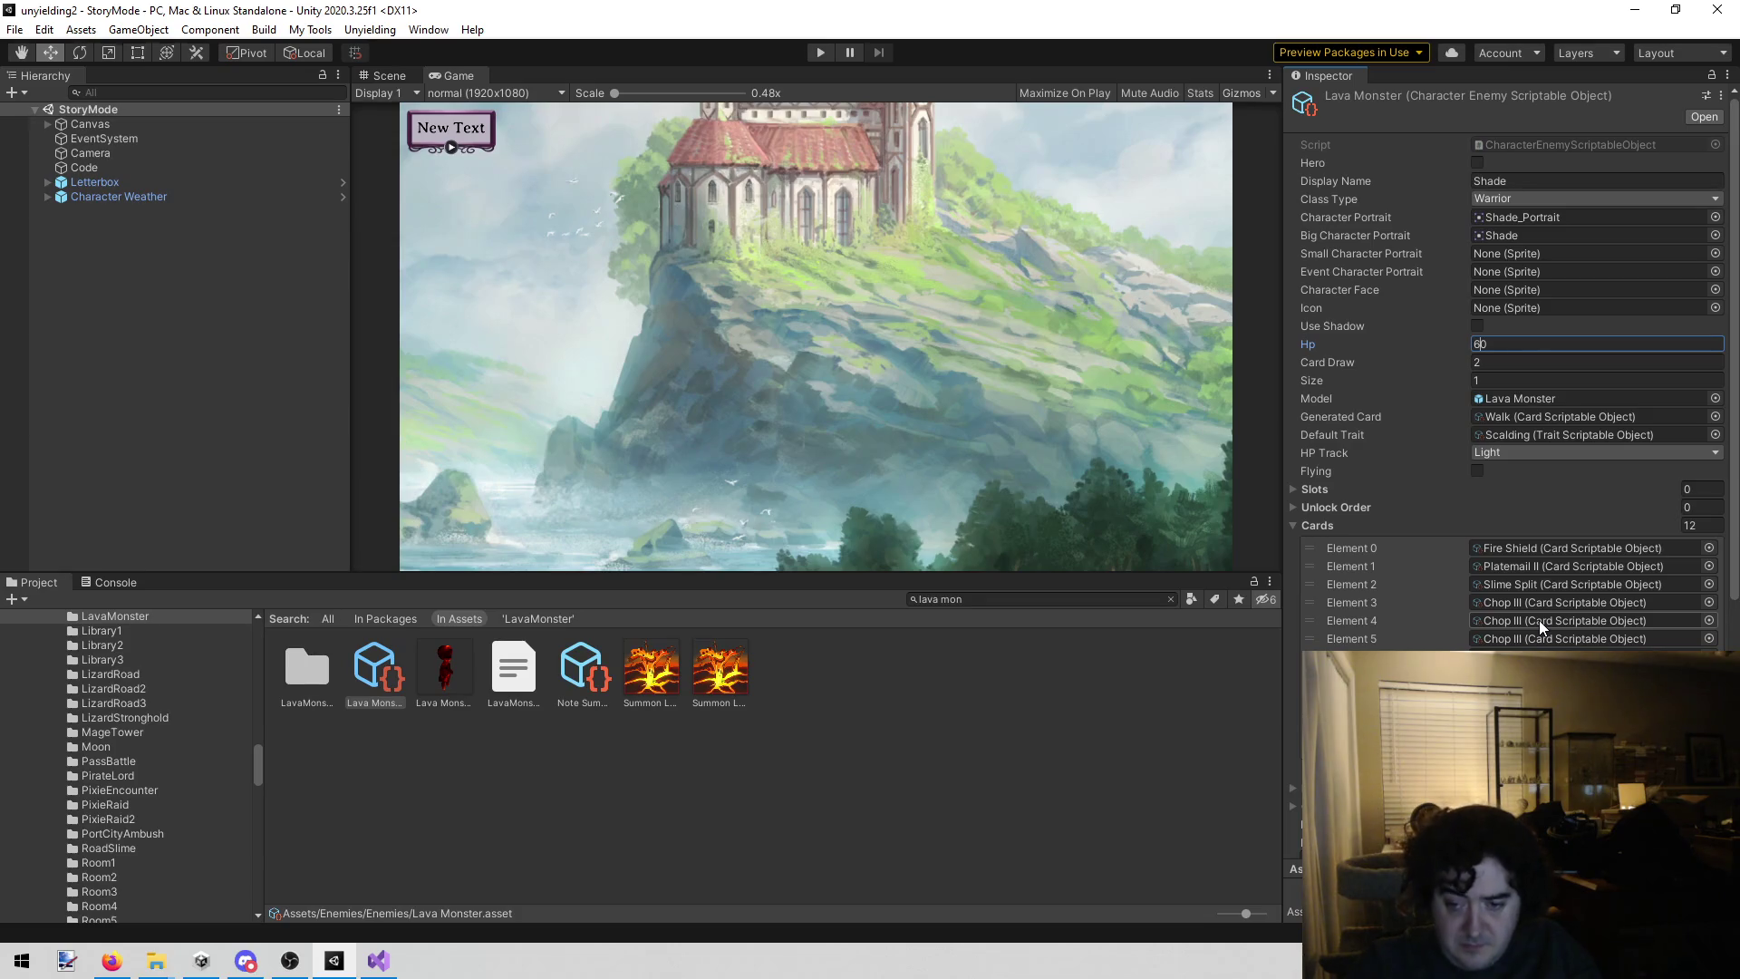
pyautogui.click(1493, 630)
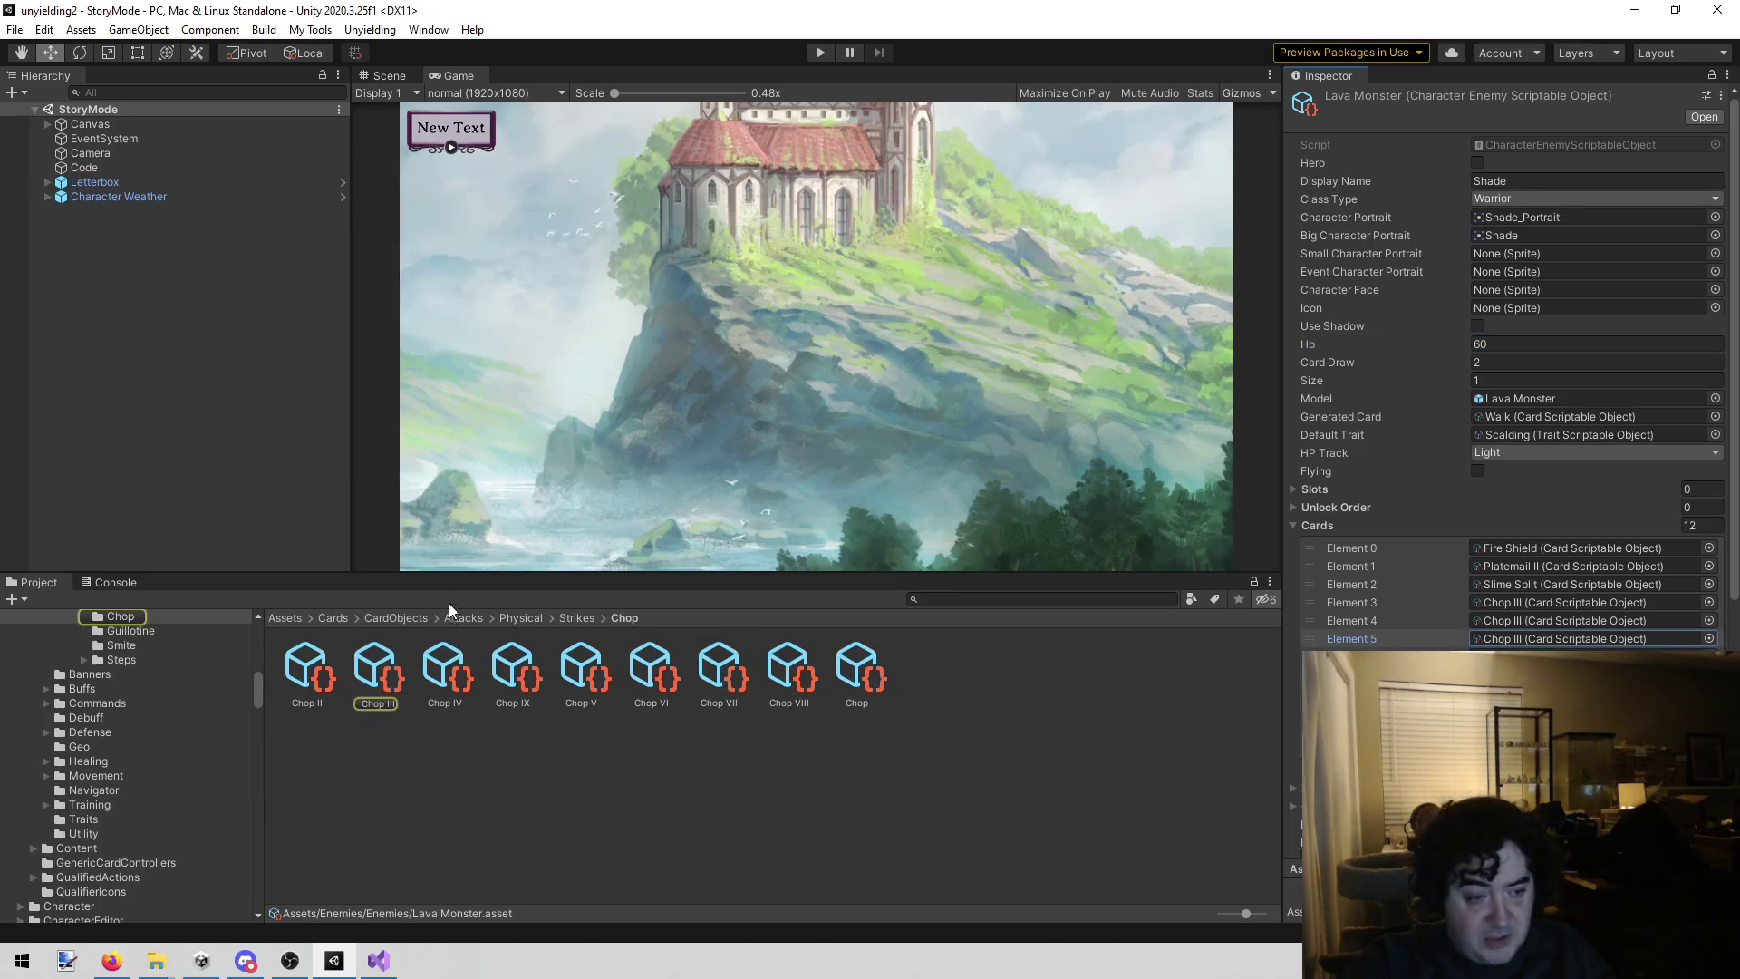
# Step: Check Chop IV's stats and search 'lava mon' to reselect the Lava Monster asset
pyautogui.click(445, 671)
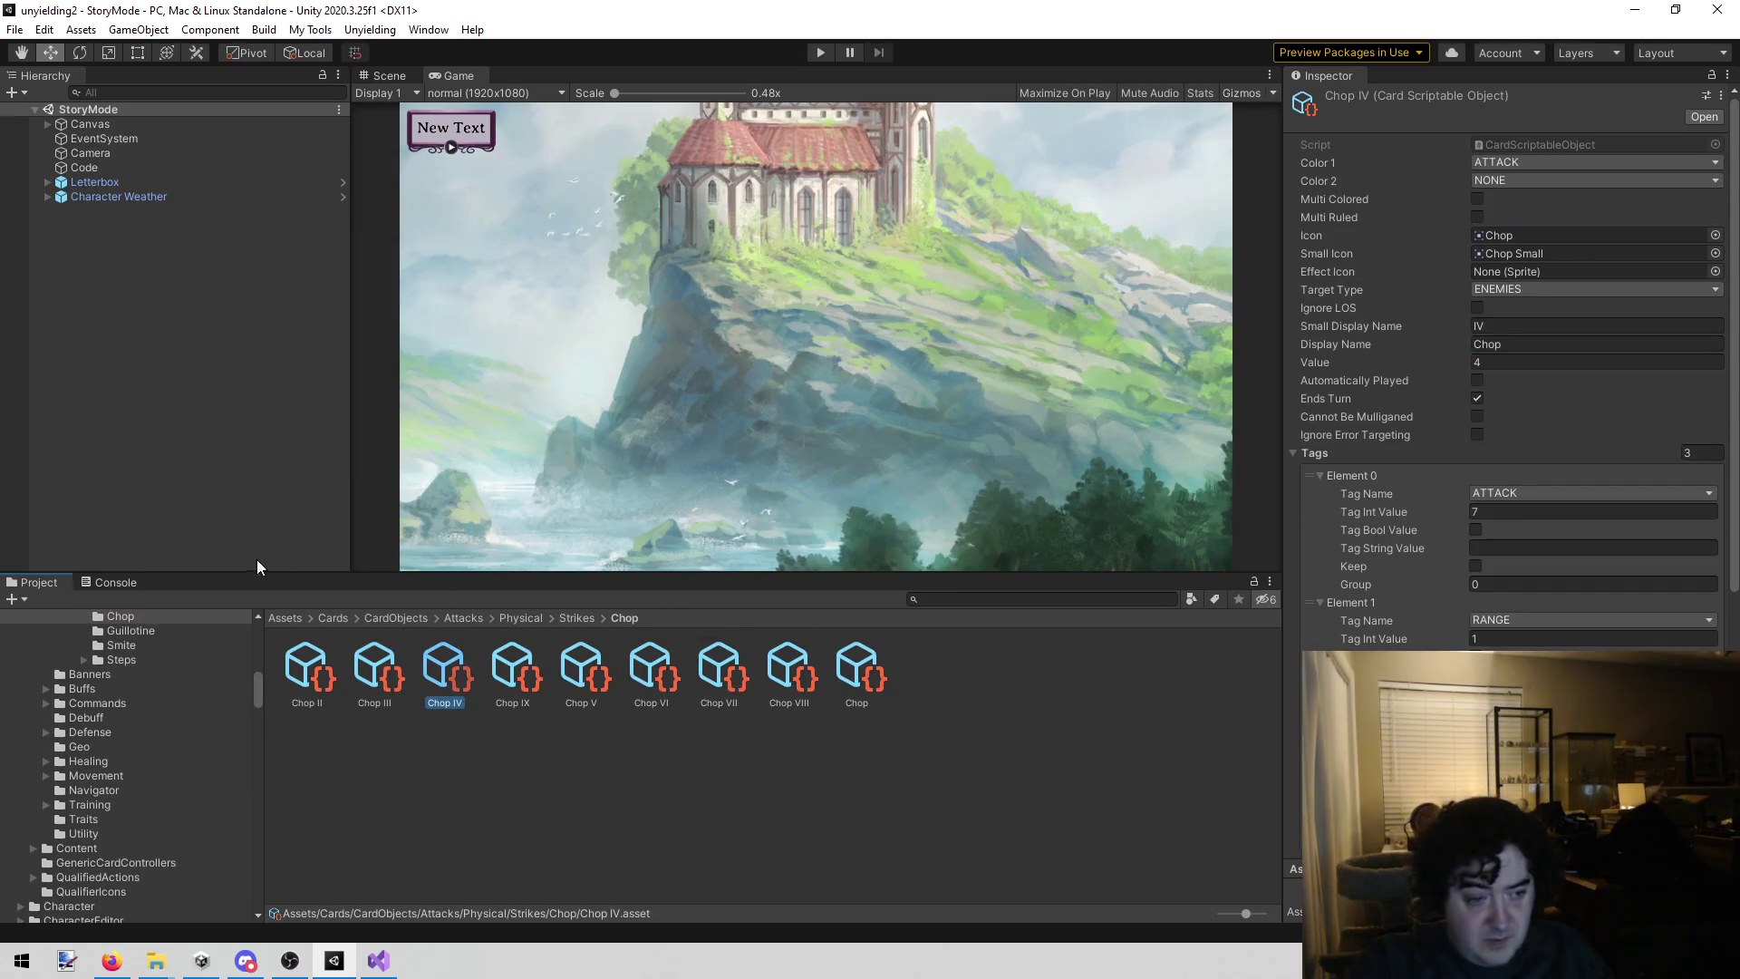
pyautogui.click(909, 602)
pyautogui.write('lava')
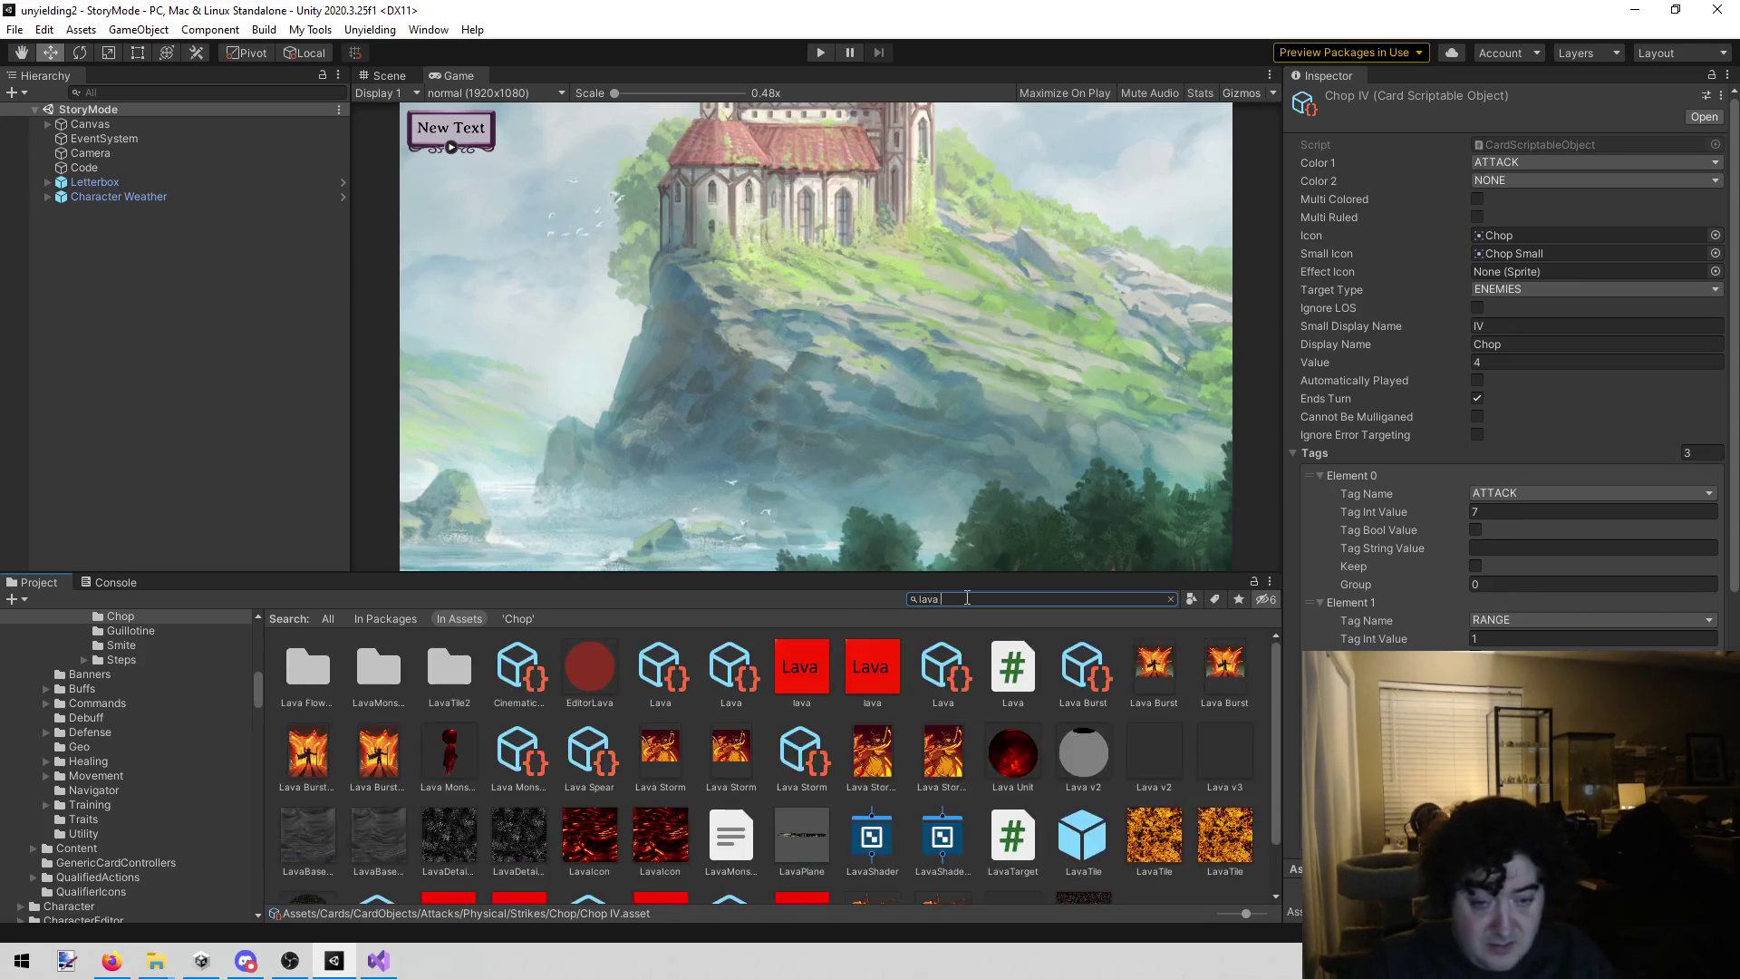
pyautogui.write(' mon')
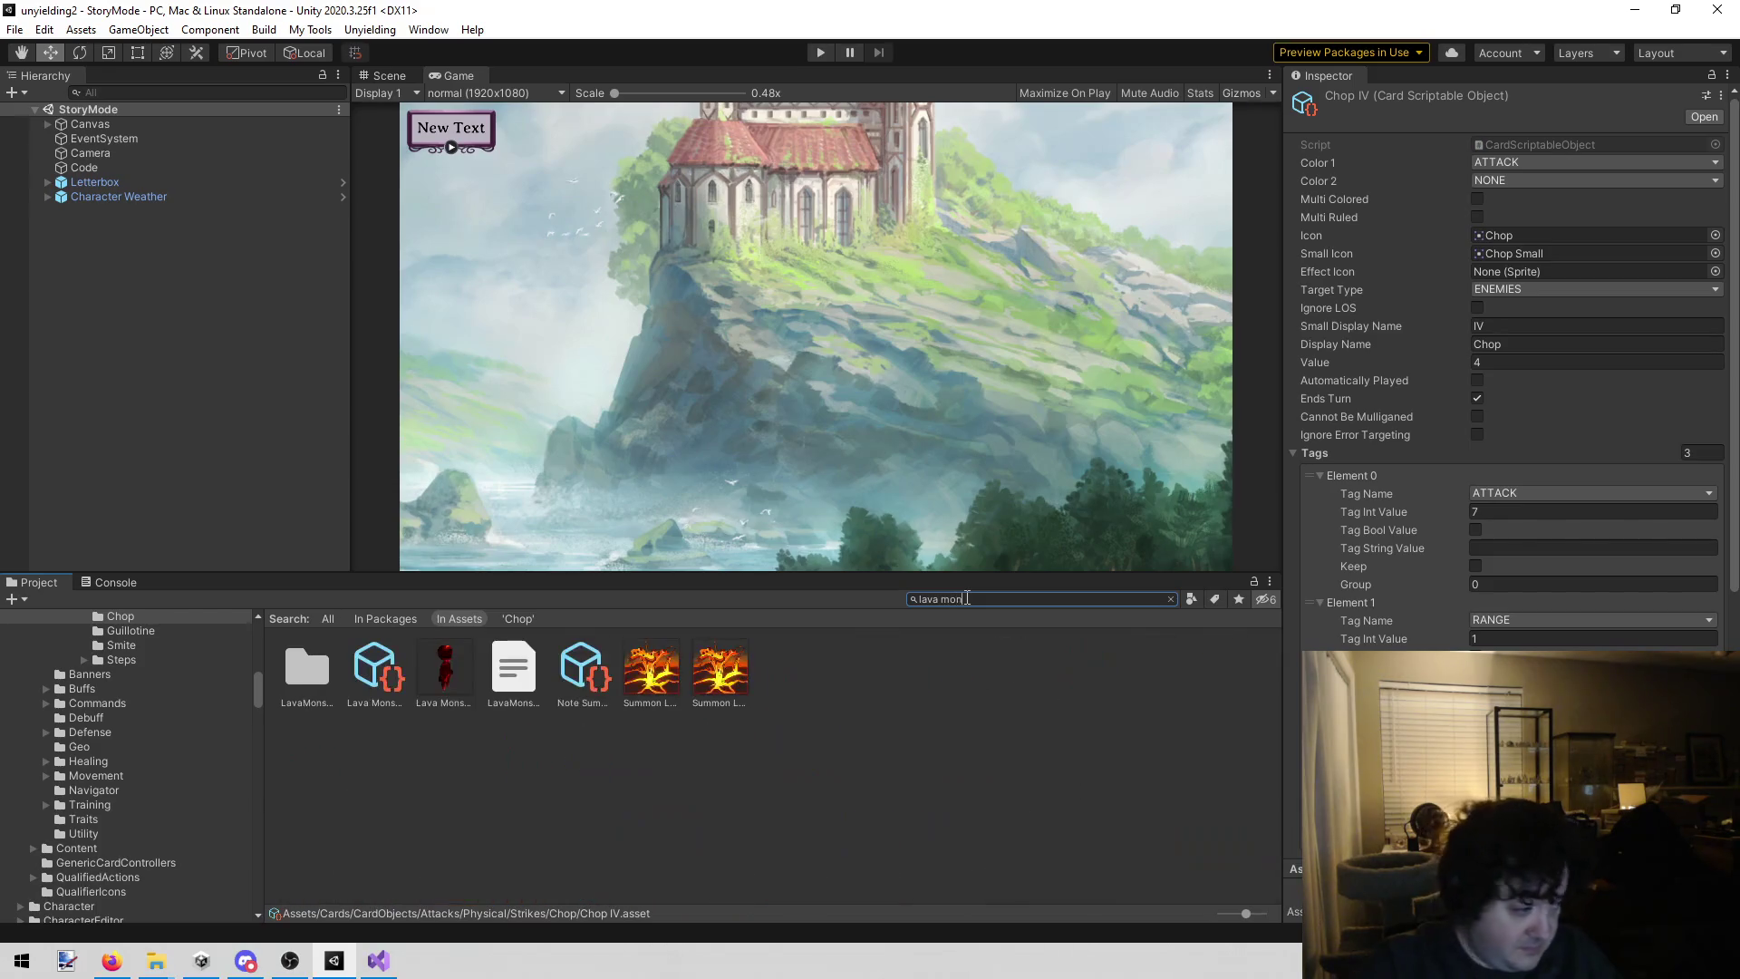
pyautogui.click(383, 688)
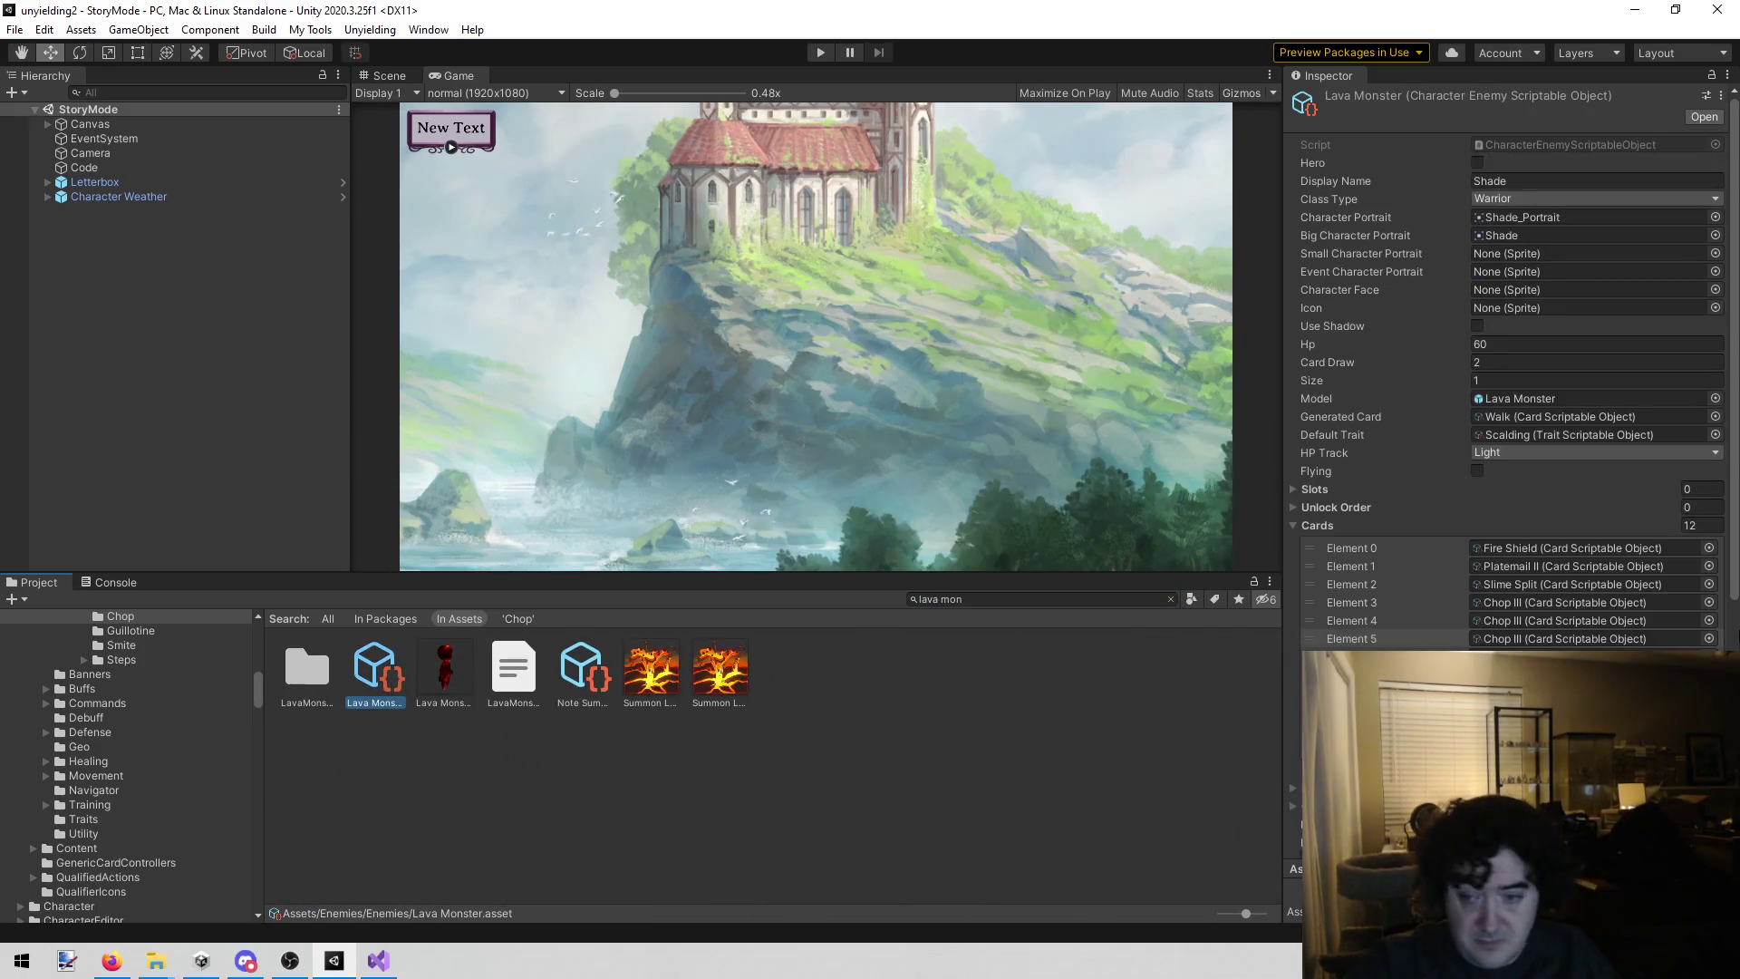
# Step: Assign Chop IV to the Lava Monster's Element 5 slot, then return to todo.txt
pyautogui.click(1707, 640)
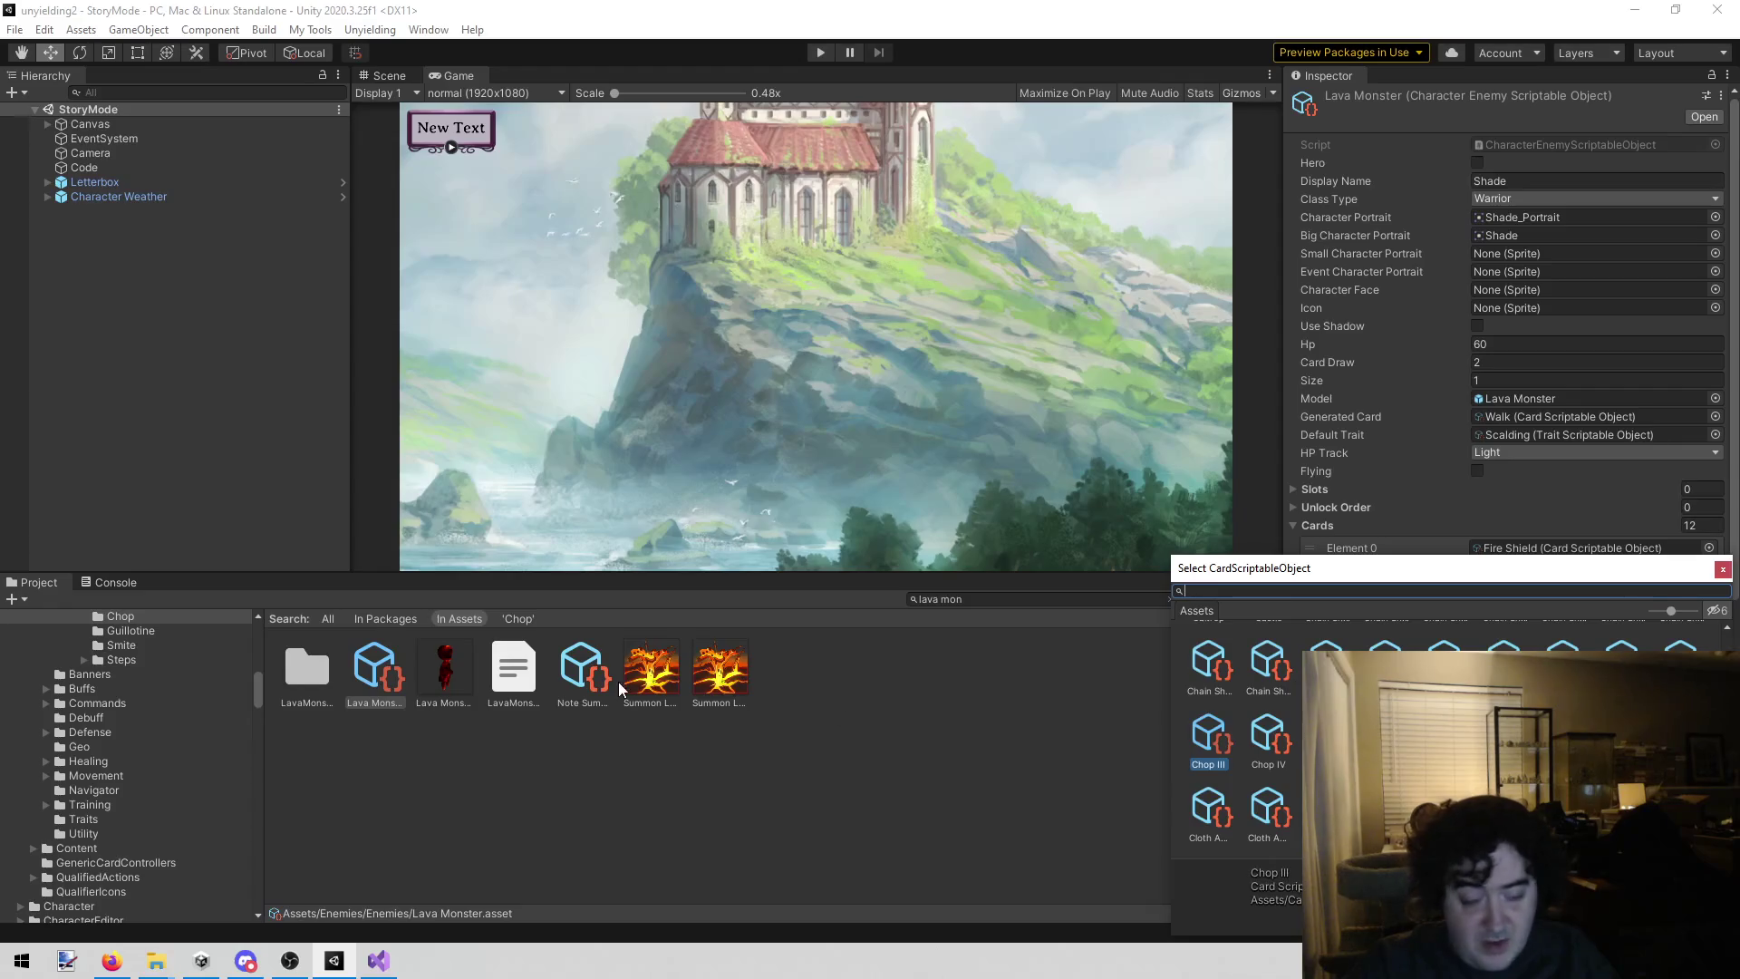
pyautogui.doubleClick(1264, 732)
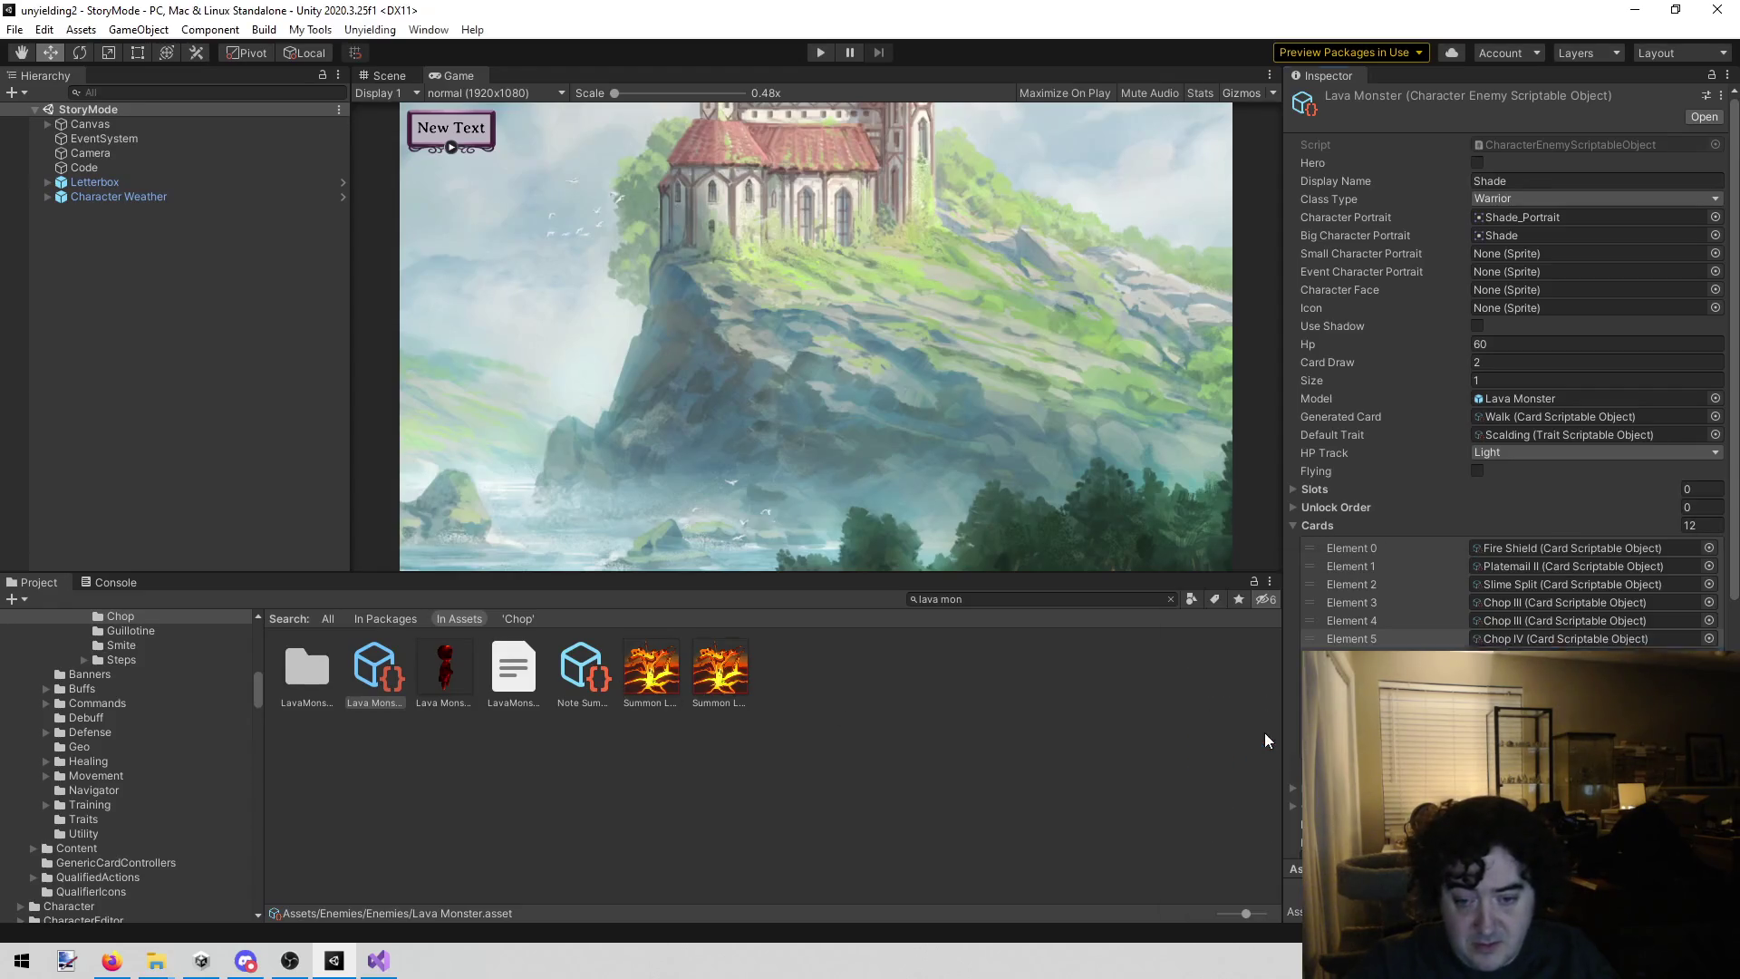
pyautogui.click(1004, 737)
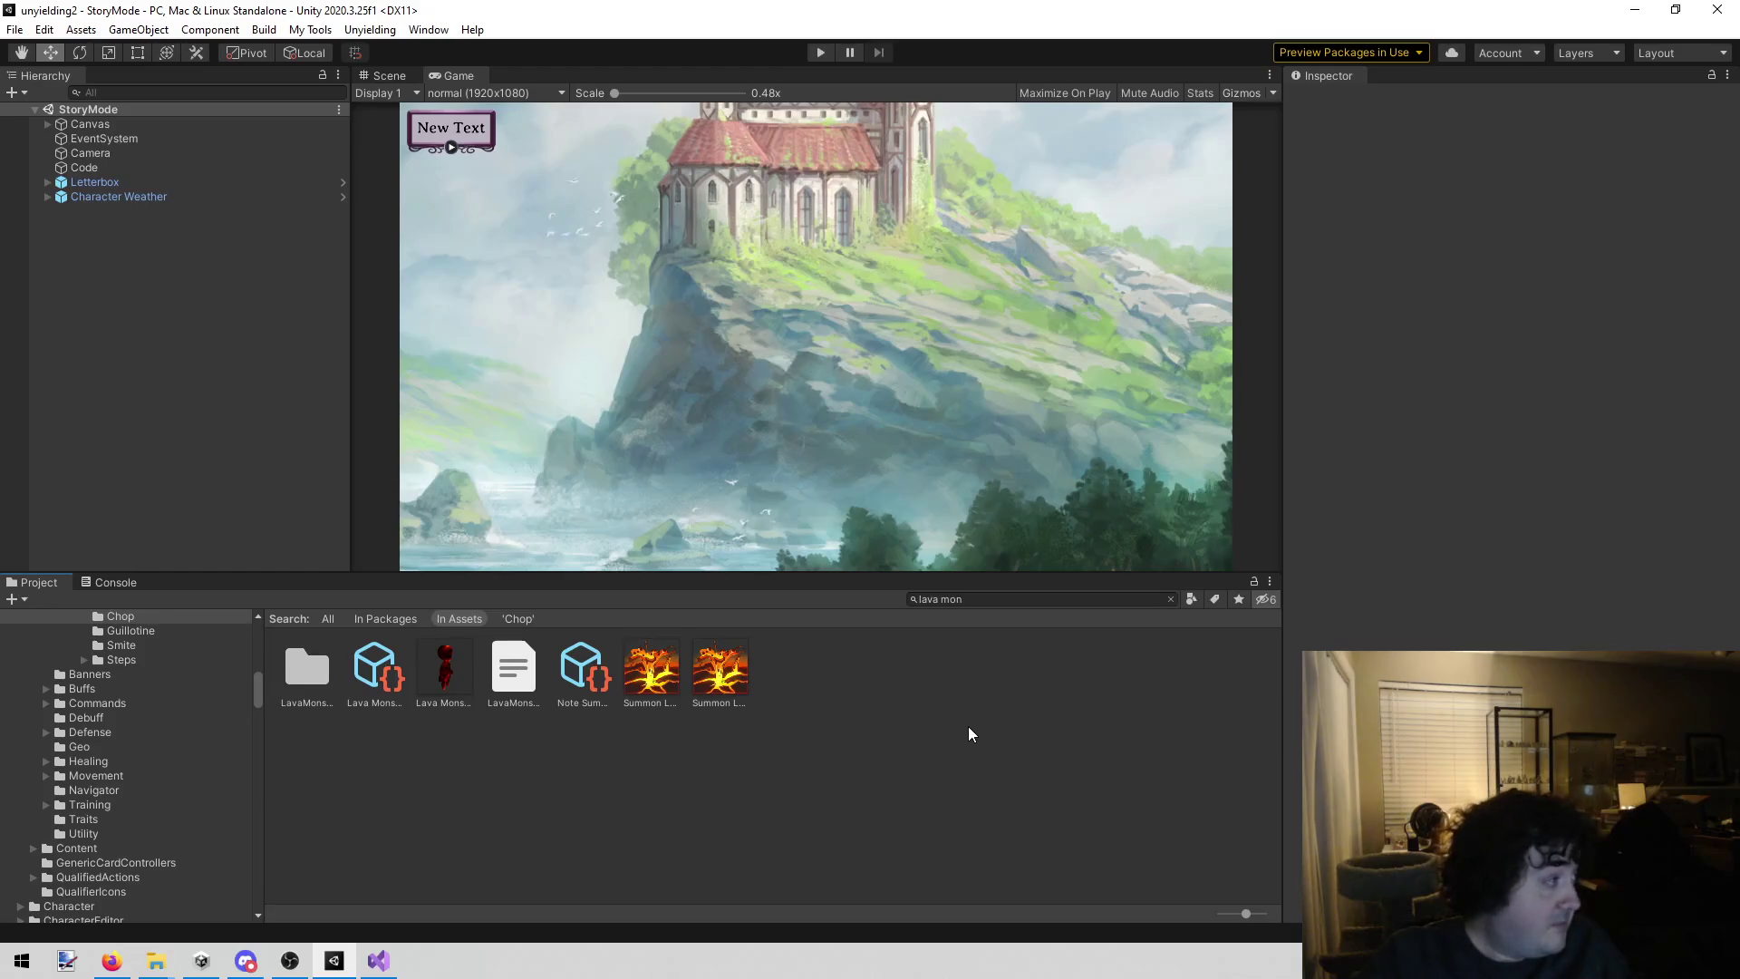
pyautogui.hotkey('alt', 'Tab')
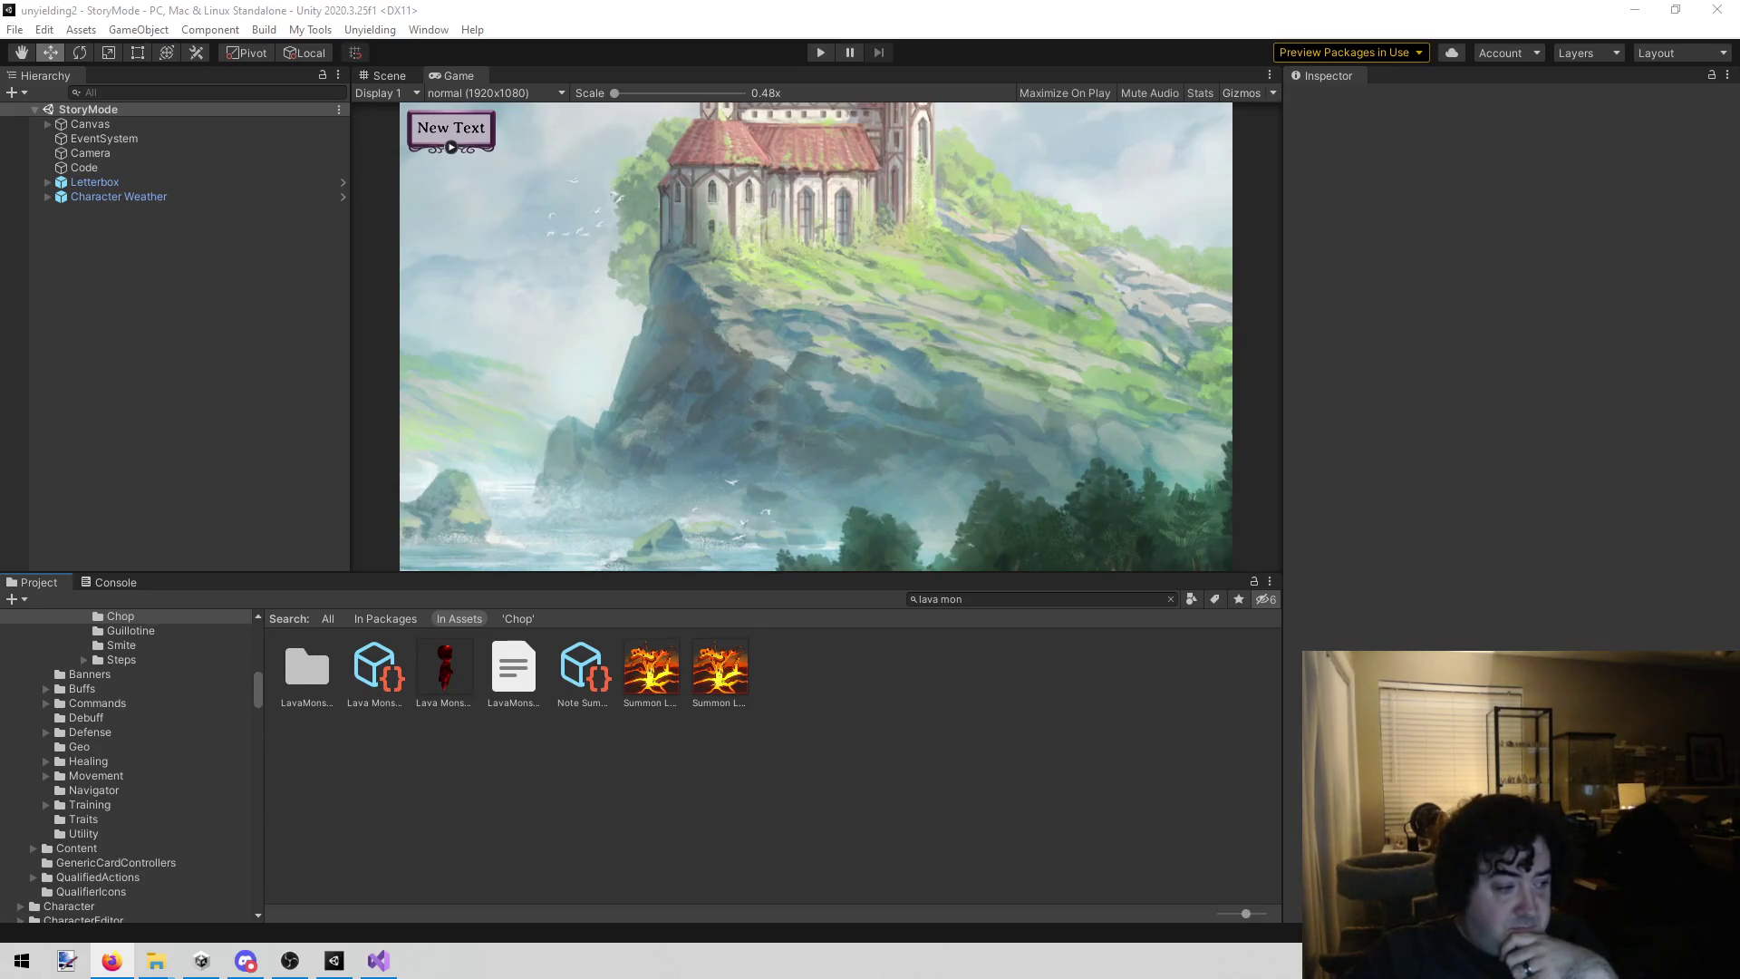
pyautogui.click(379, 961)
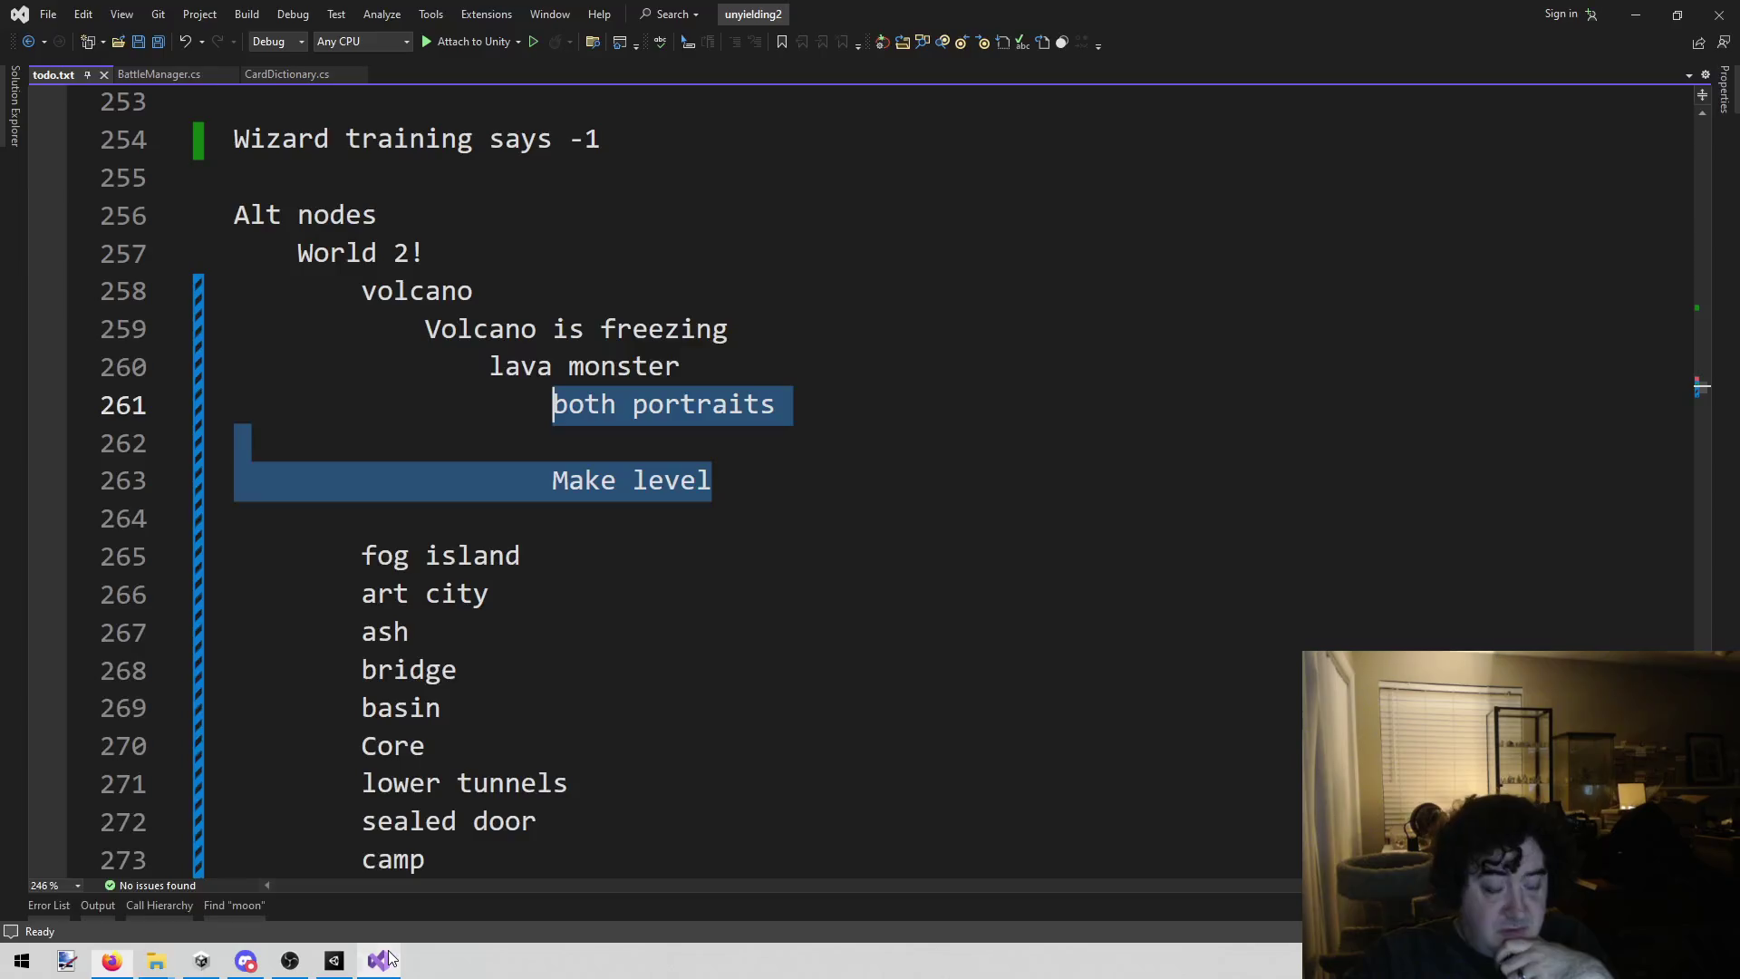
# Step: Insert a blank line above the Make level line in todo.txt
pyautogui.click(818, 561)
pyautogui.moveTo(844, 486); pyautogui.dragTo(600, 437)
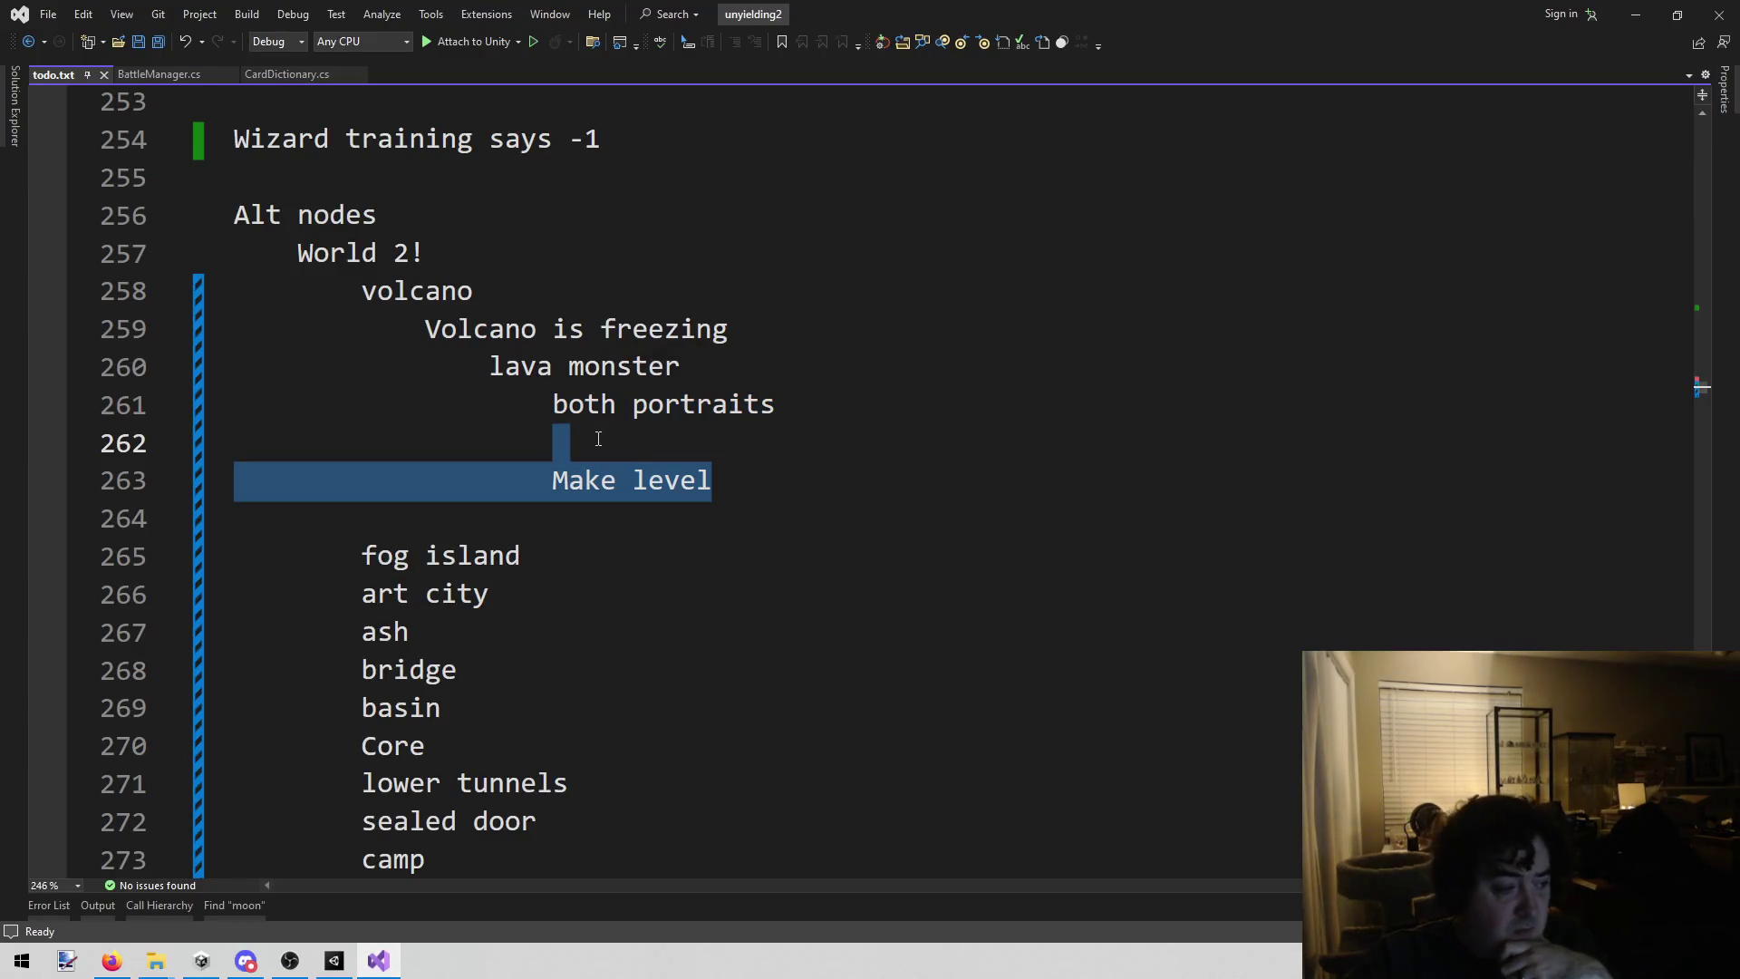
pyautogui.click(903, 474)
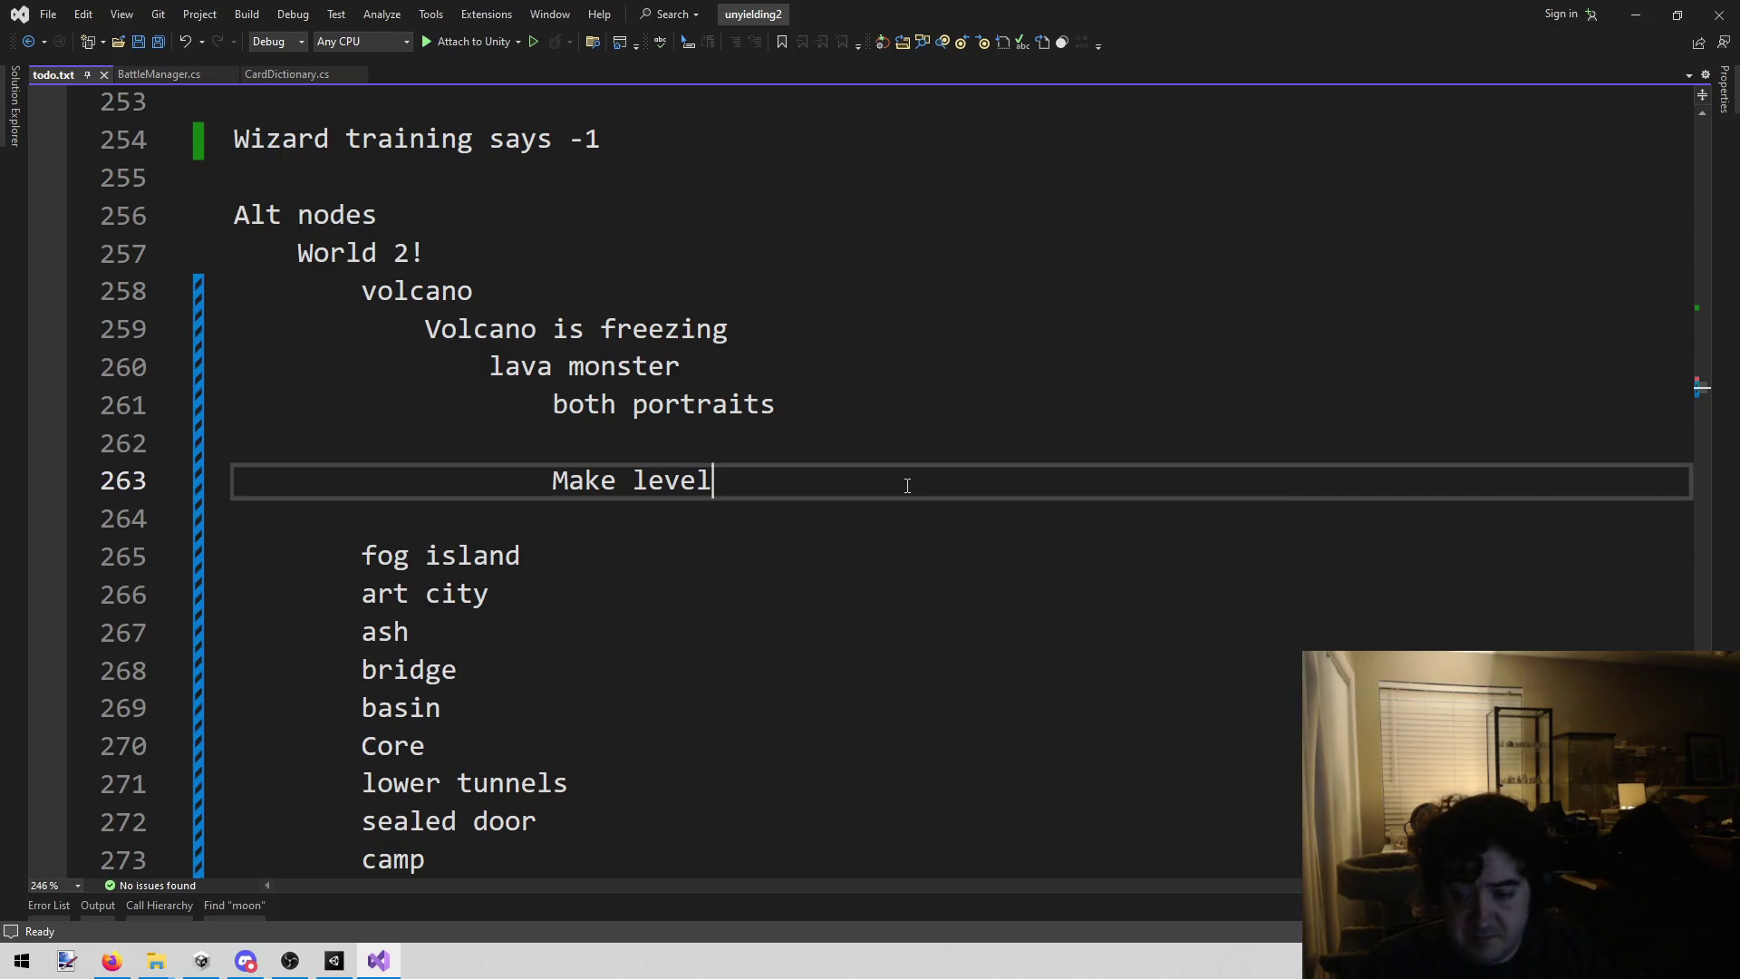
pyautogui.hotkey('ctrl', 'Return')
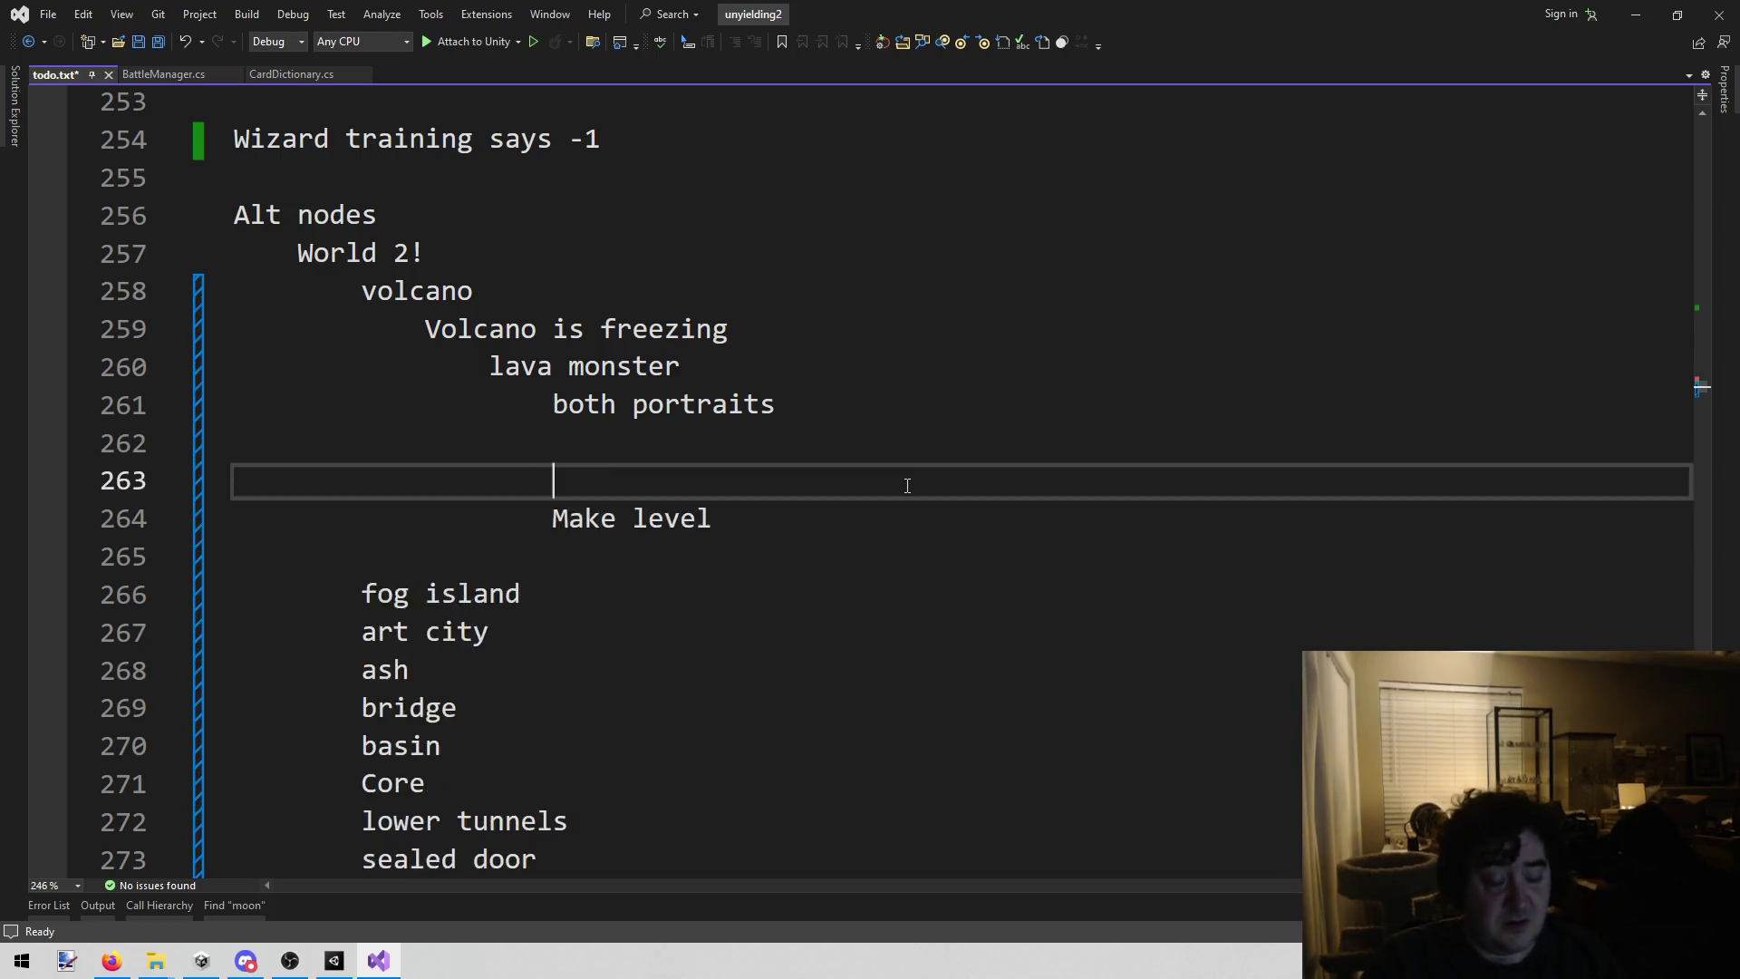
# Step: Add 'Too easy' with indented 'I buffed the monsters, try again' and save todo.txt
pyautogui.hotkey('ctrl', 'Return')
pyautogui.write('Too easy')
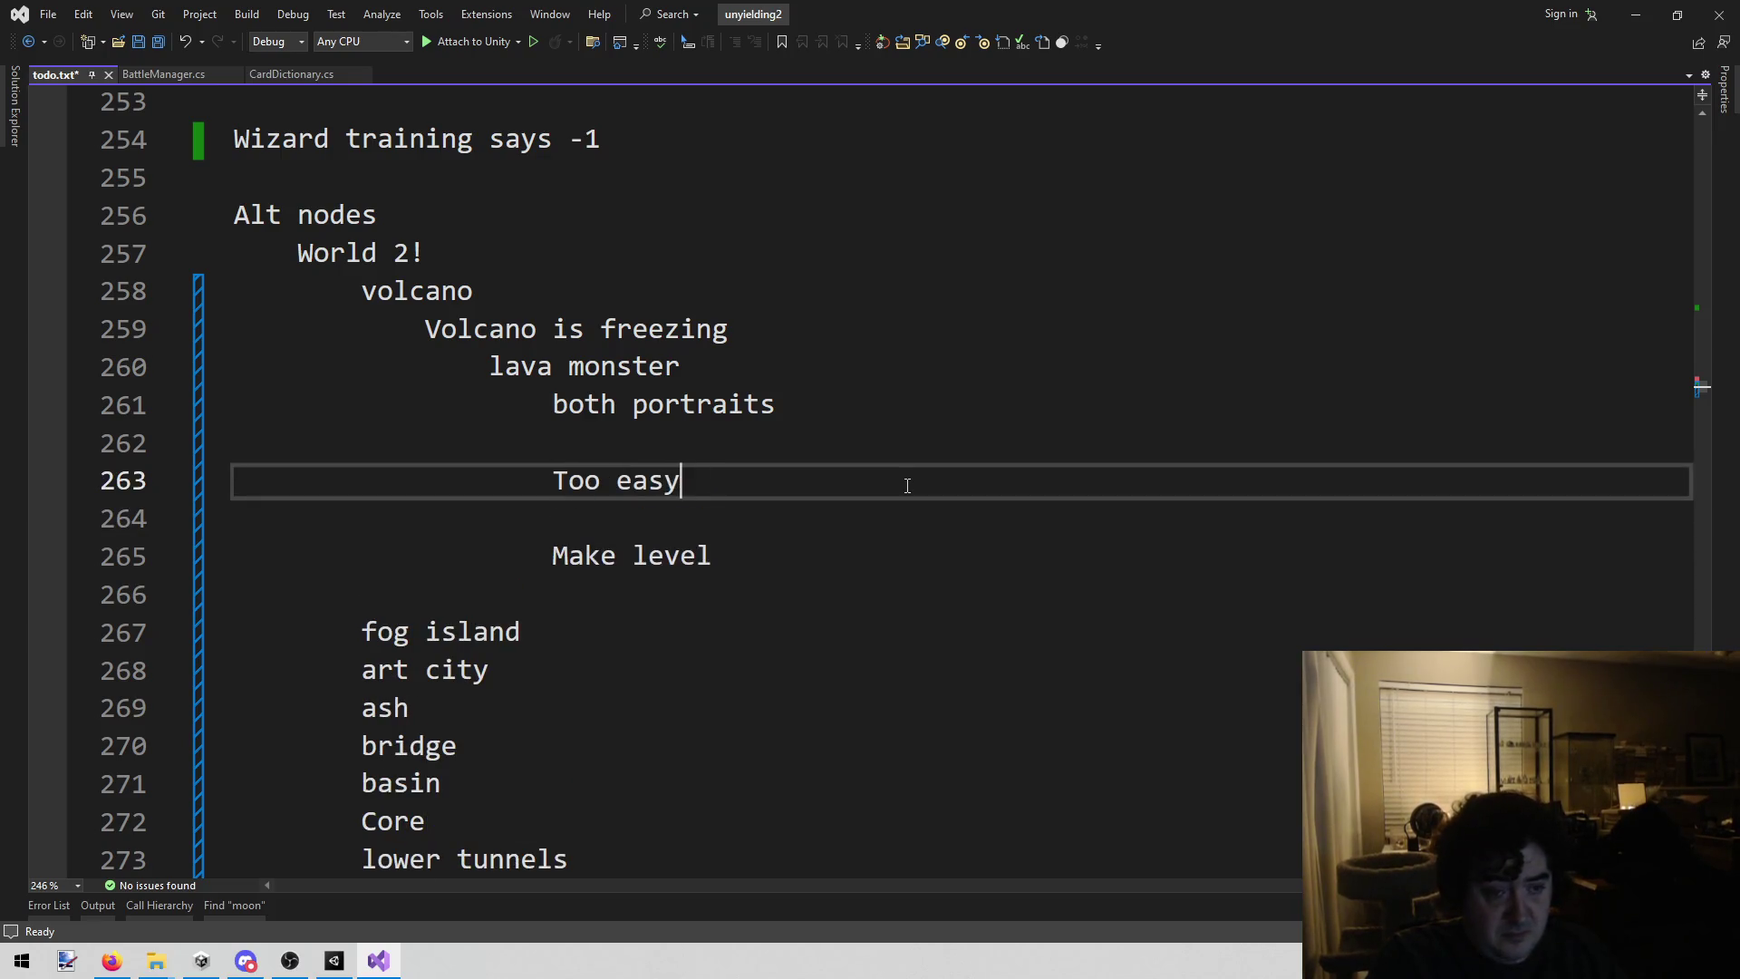
pyautogui.press('Return')
pyautogui.press('Tab')
pyautogui.write('I buffed the mons')
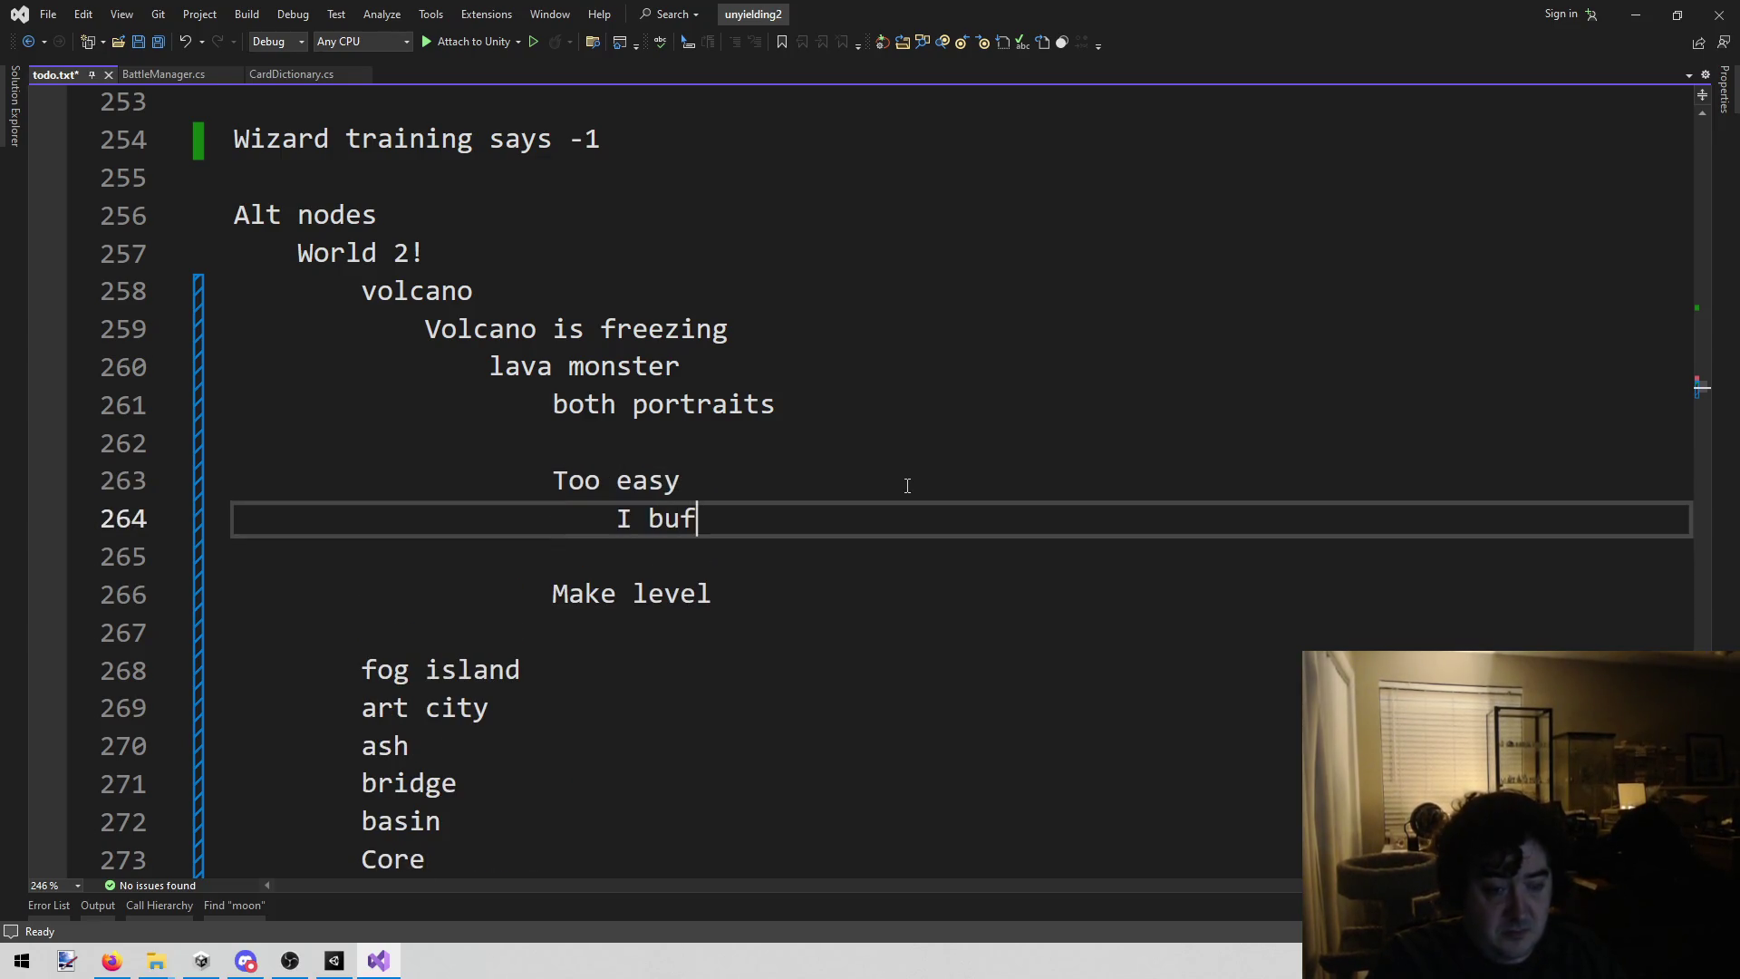
pyautogui.write('ters, try again')
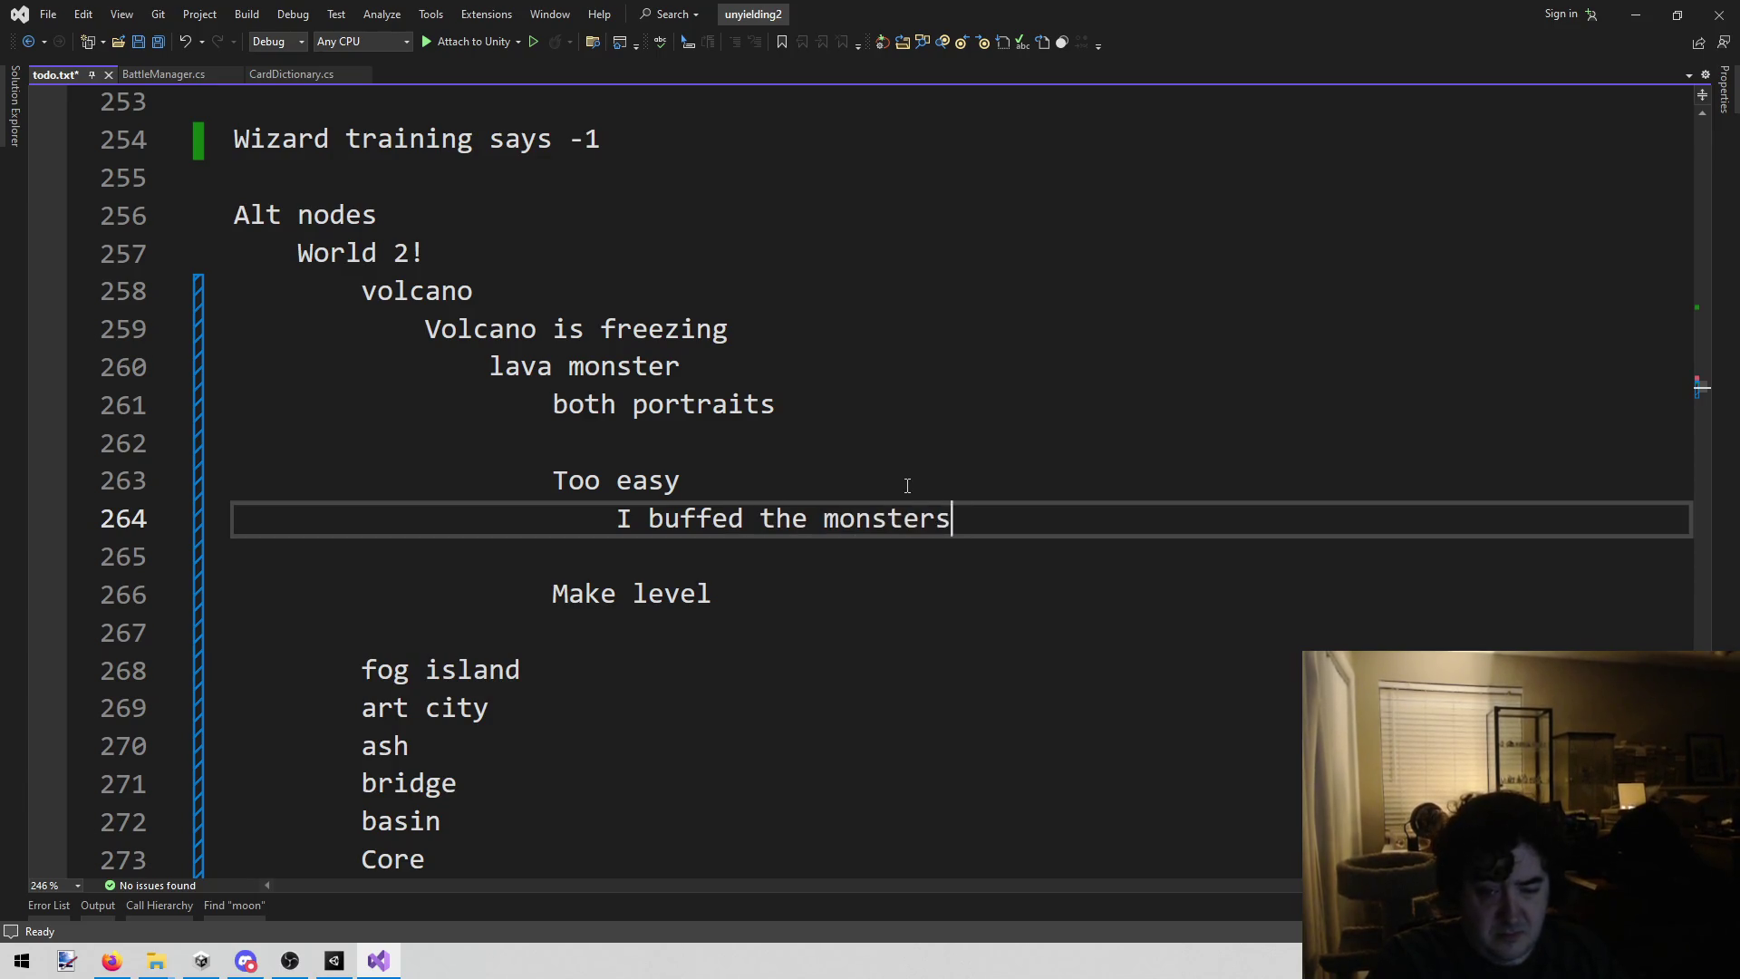
pyautogui.hotkey('ctrl', 's')
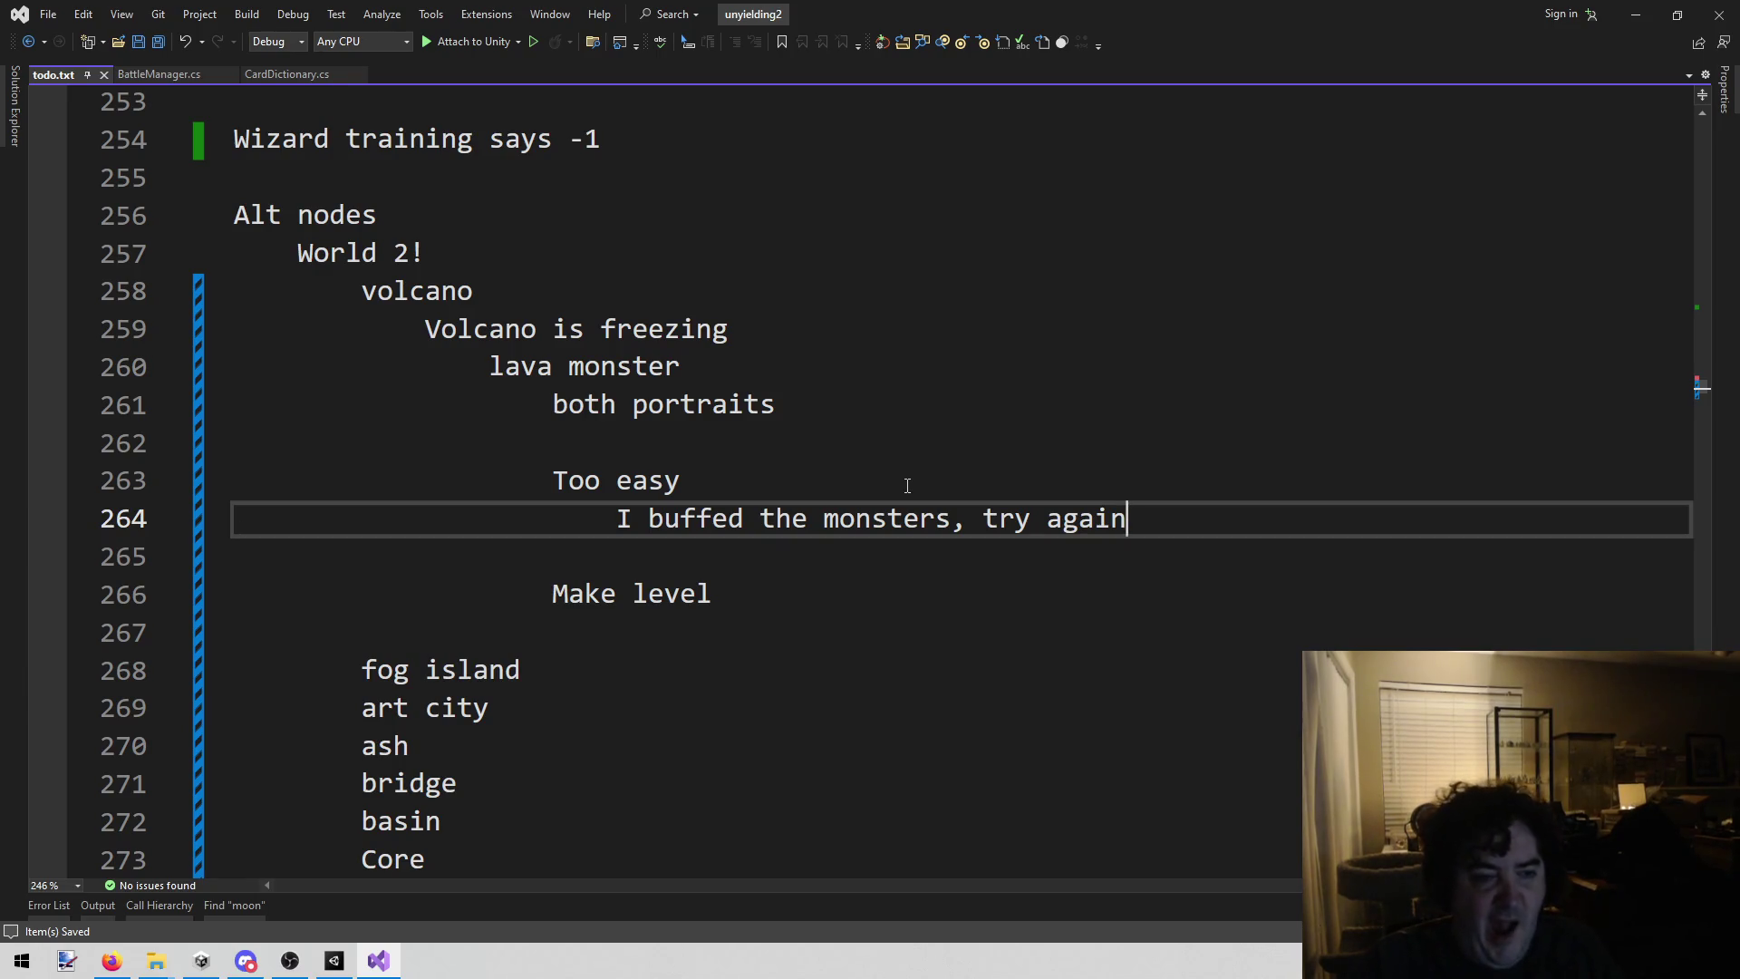
# Step: Delete the Make level line and its blank line from the lava monster notes
pyautogui.click(907, 487)
pyautogui.moveTo(730, 595); pyautogui.dragTo(166, 555)
pyautogui.press('BackSpace')
pyautogui.press('BackSpace')
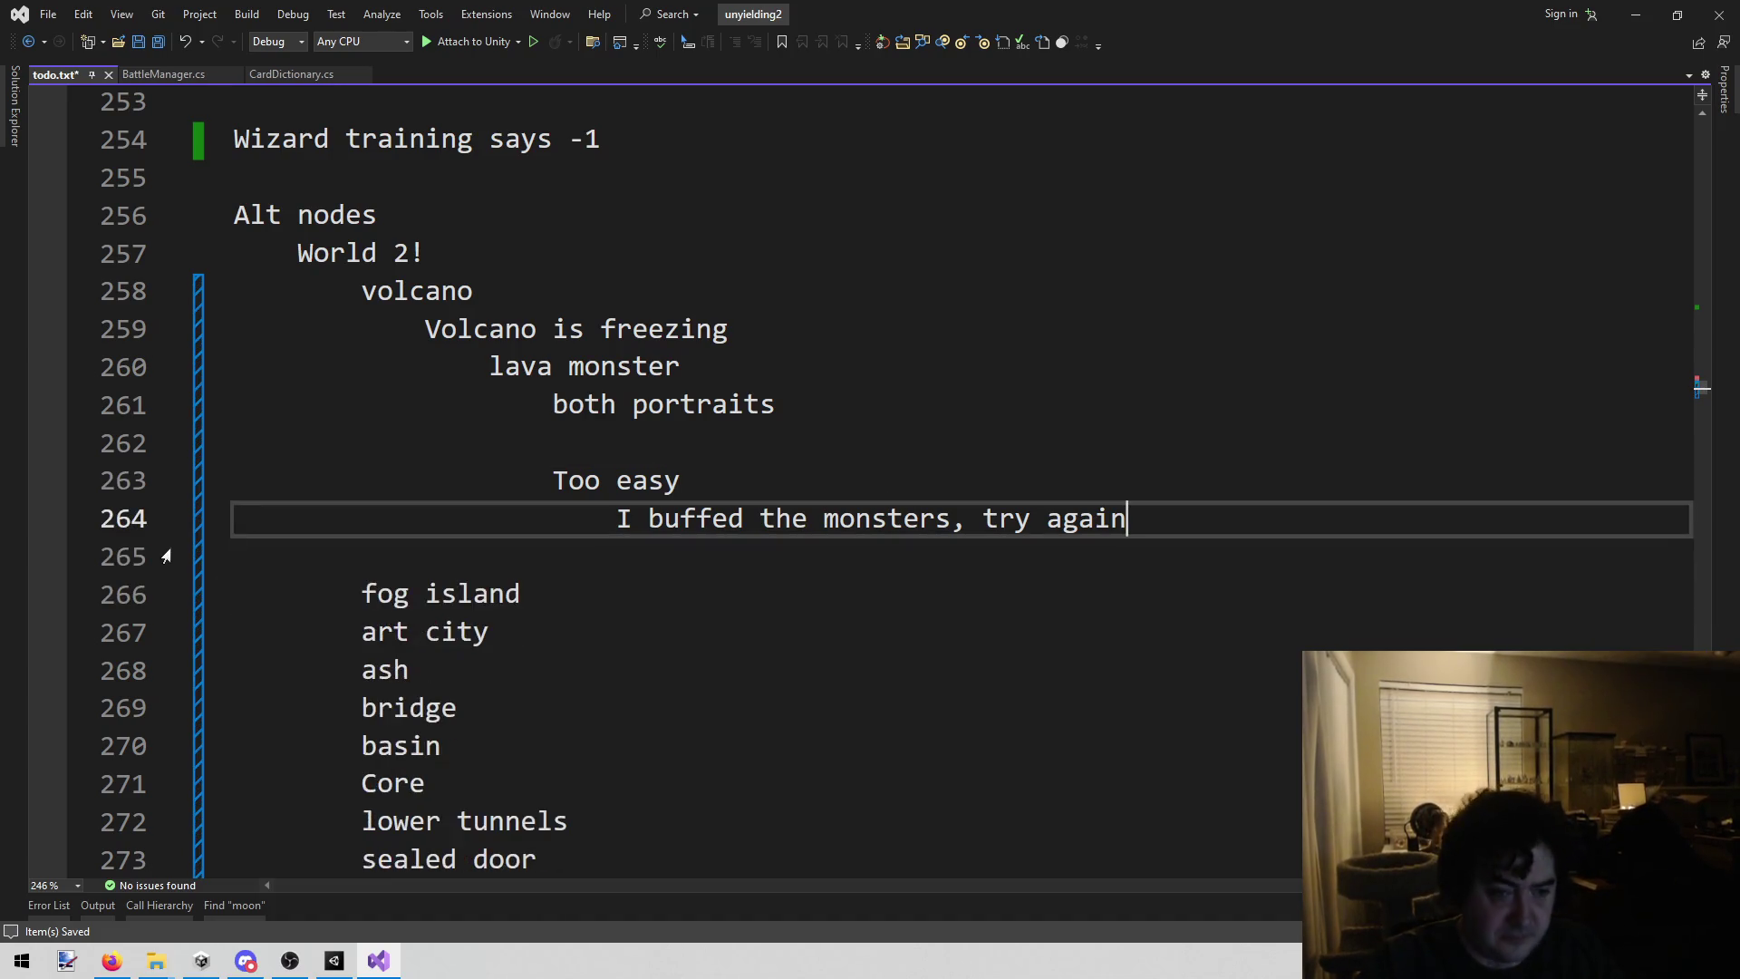
pyautogui.click(976, 465)
pyautogui.moveTo(1193, 509)
pyautogui.mouseDown()
pyautogui.moveTo(789, 405)
pyautogui.moveTo(553, 405)
pyautogui.mouseUp()
pyautogui.click(1239, 468)
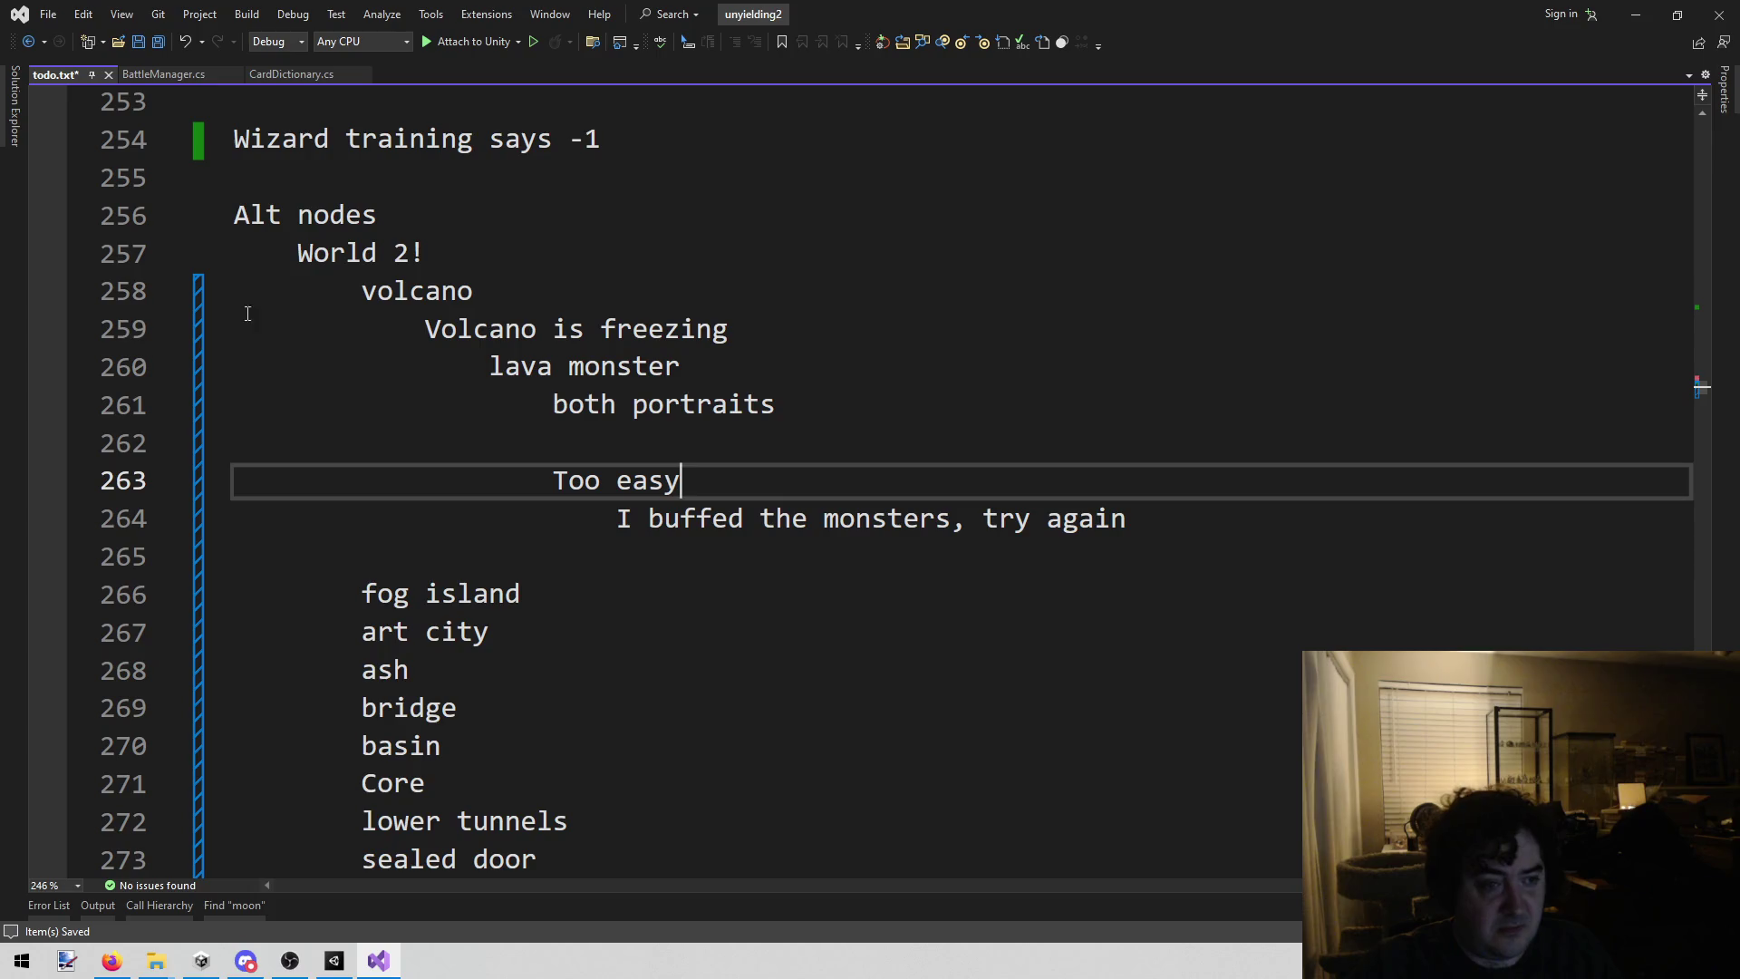
# Step: Add the outdented question 'What is the reword?' followed by a new empty line
pyautogui.click(423, 323)
pyautogui.click(1306, 525)
pyautogui.press('Return')
pyautogui.press('Return')
pyautogui.press('BackSpace')
pyautogui.press('BackSpace')
pyautogui.write('What is ')
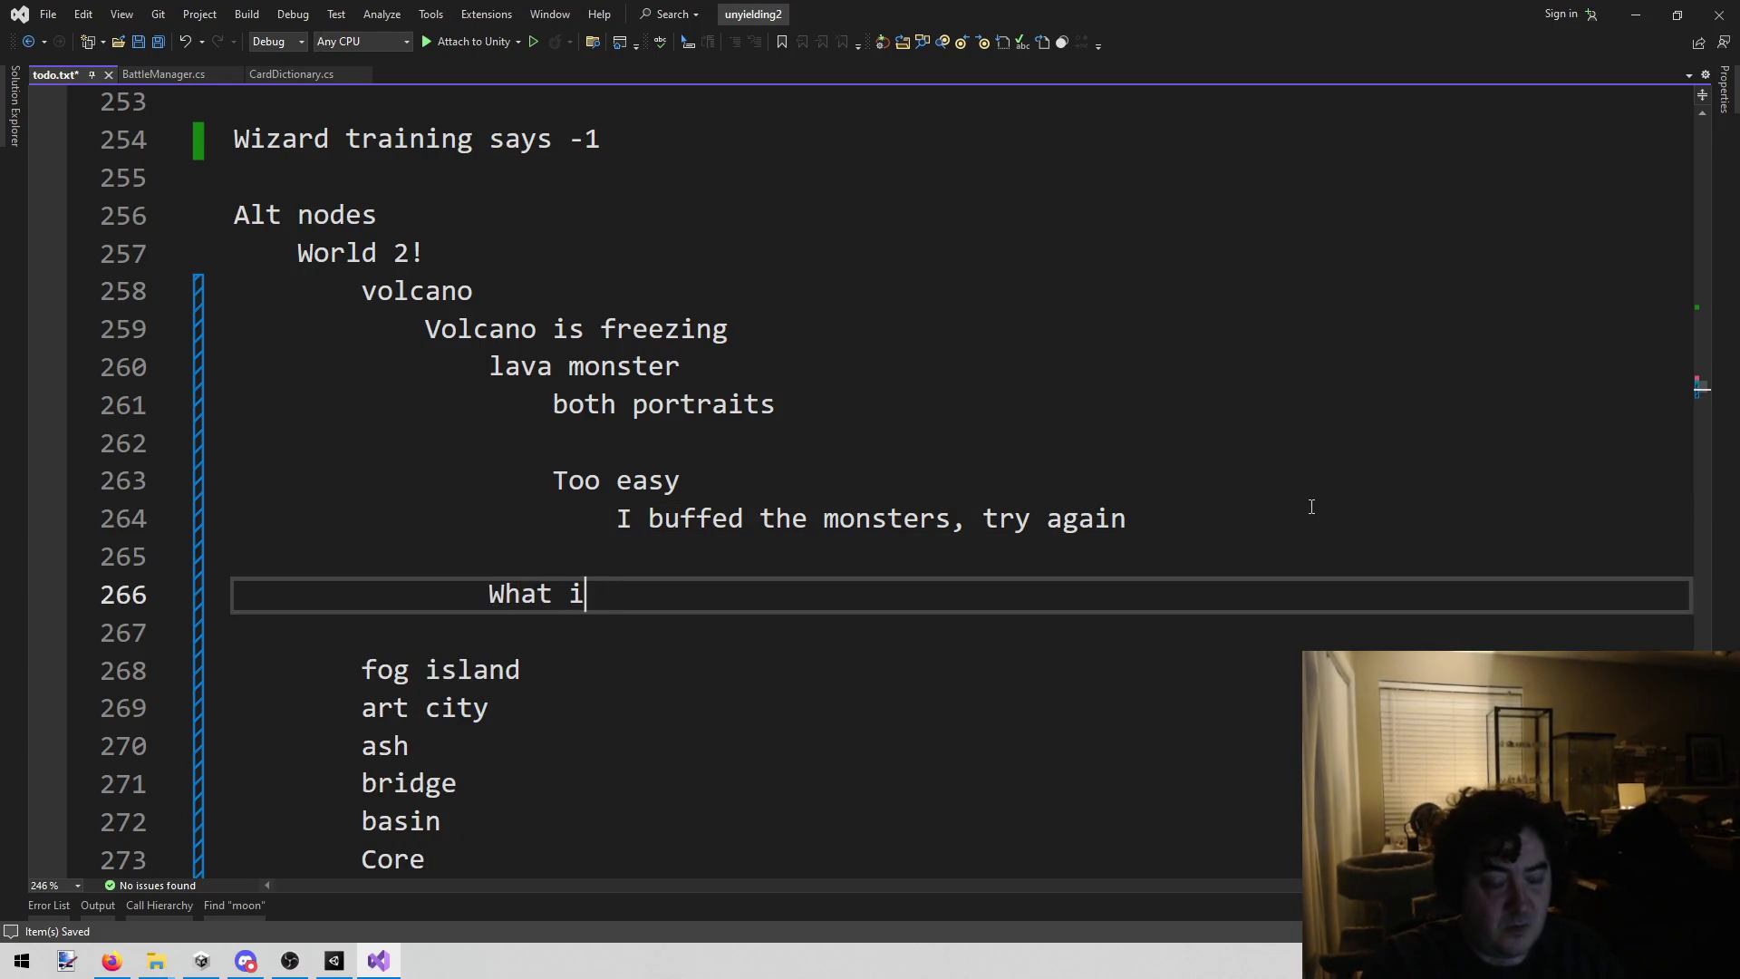
pyautogui.write('teh re')
pyautogui.press('BackSpace')
pyautogui.press('BackSpace')
pyautogui.press('BackSpace')
pyautogui.write('h')
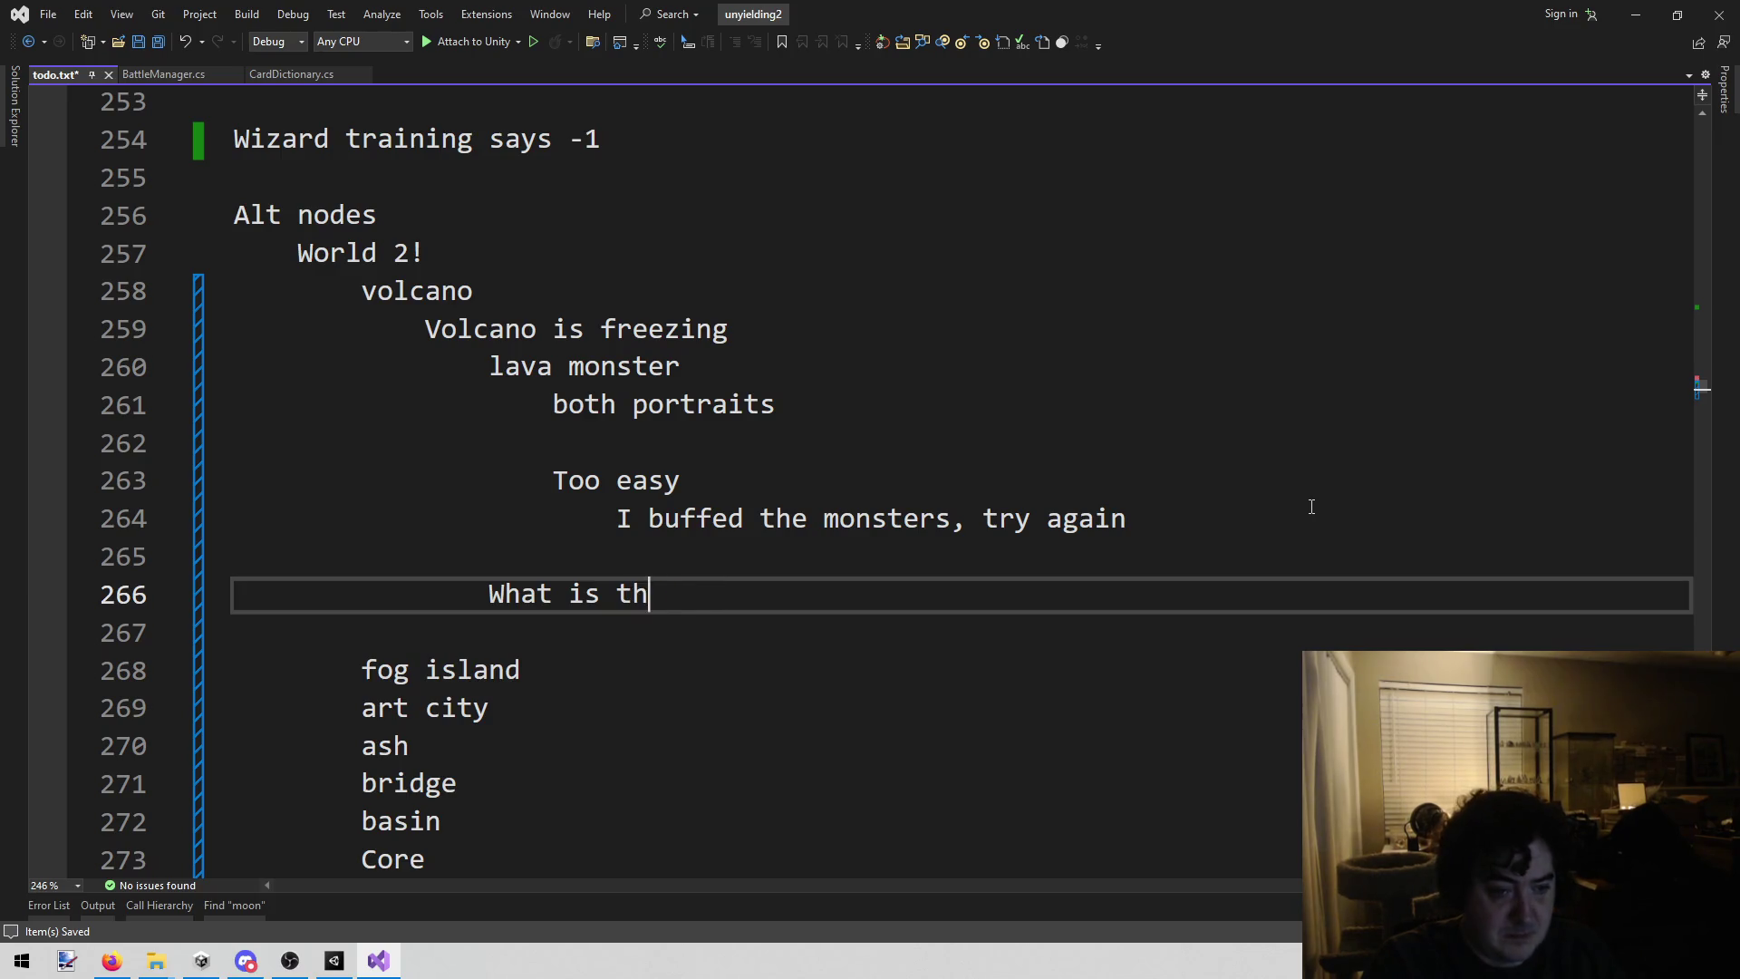
pyautogui.write('e reword?')
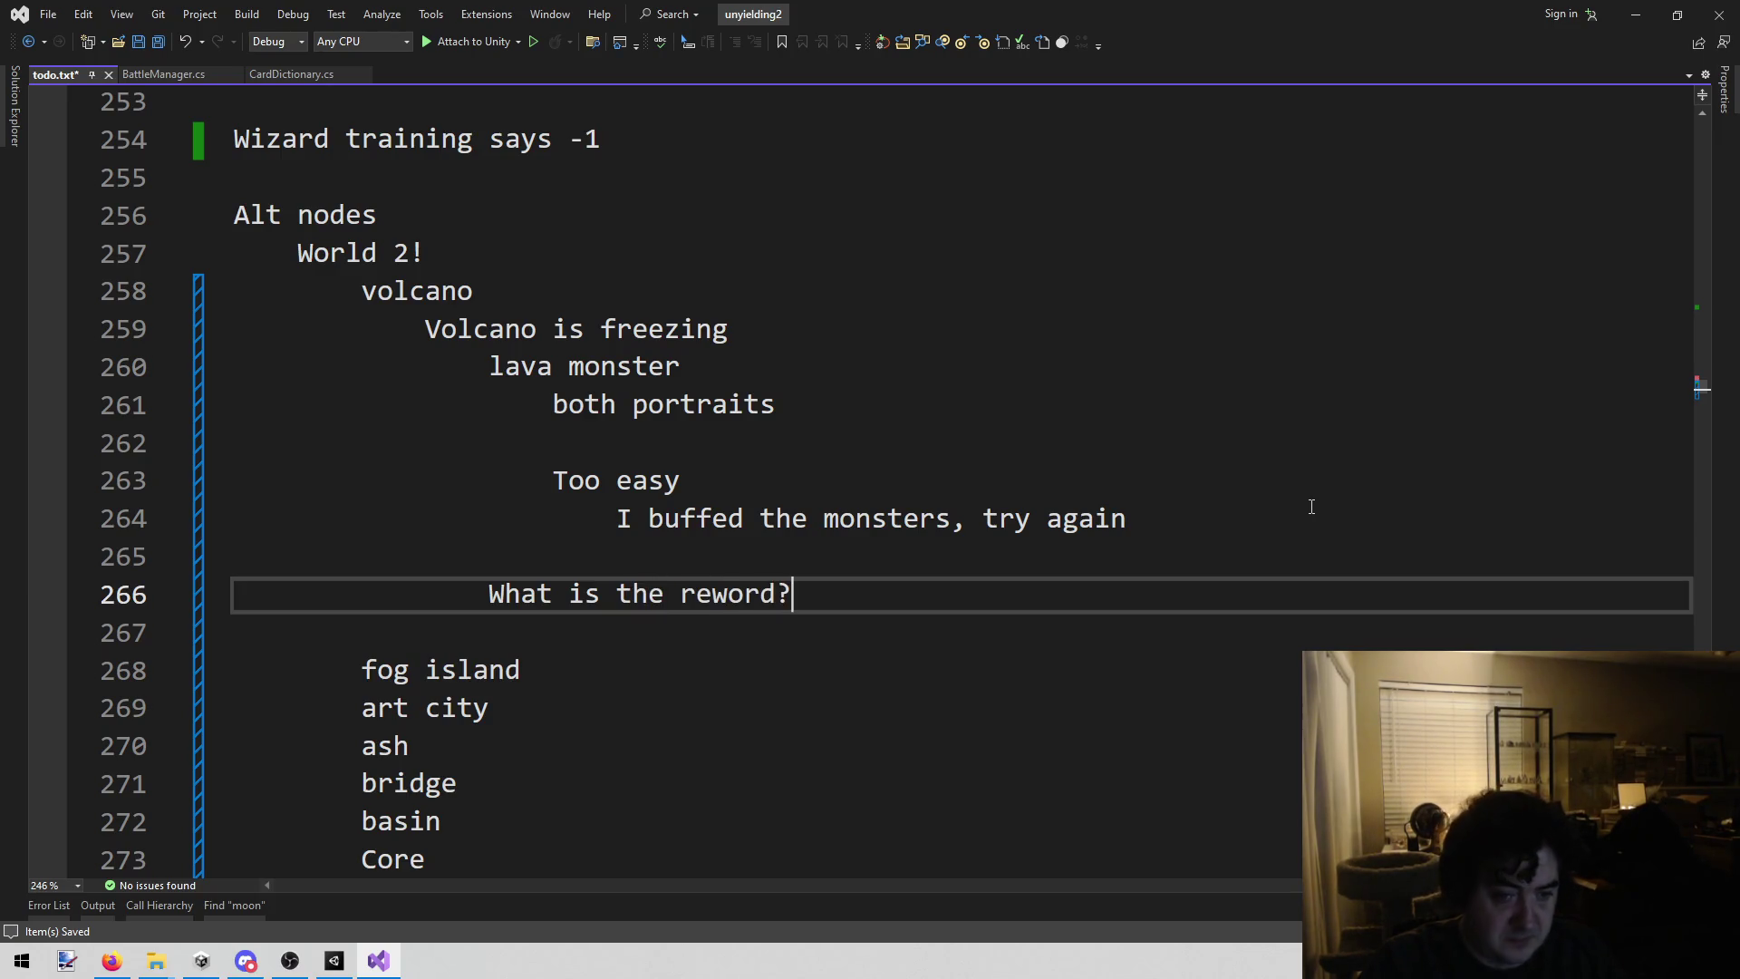
pyautogui.press('Return')
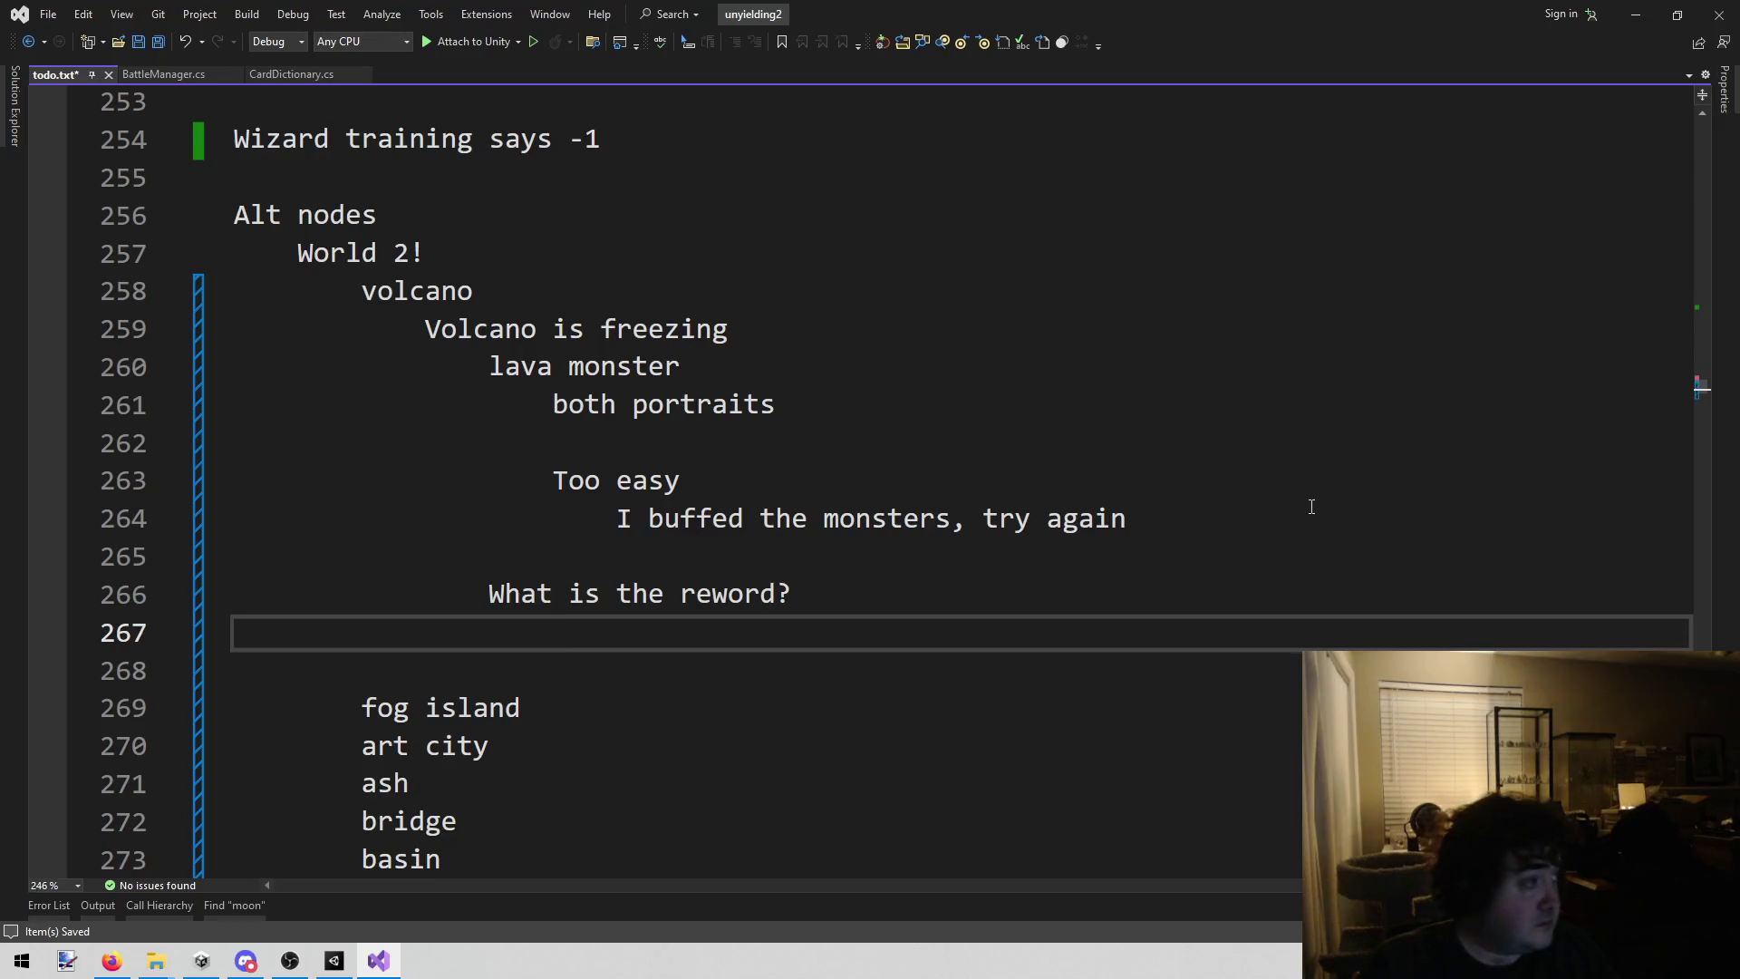
pyautogui.click(112, 961)
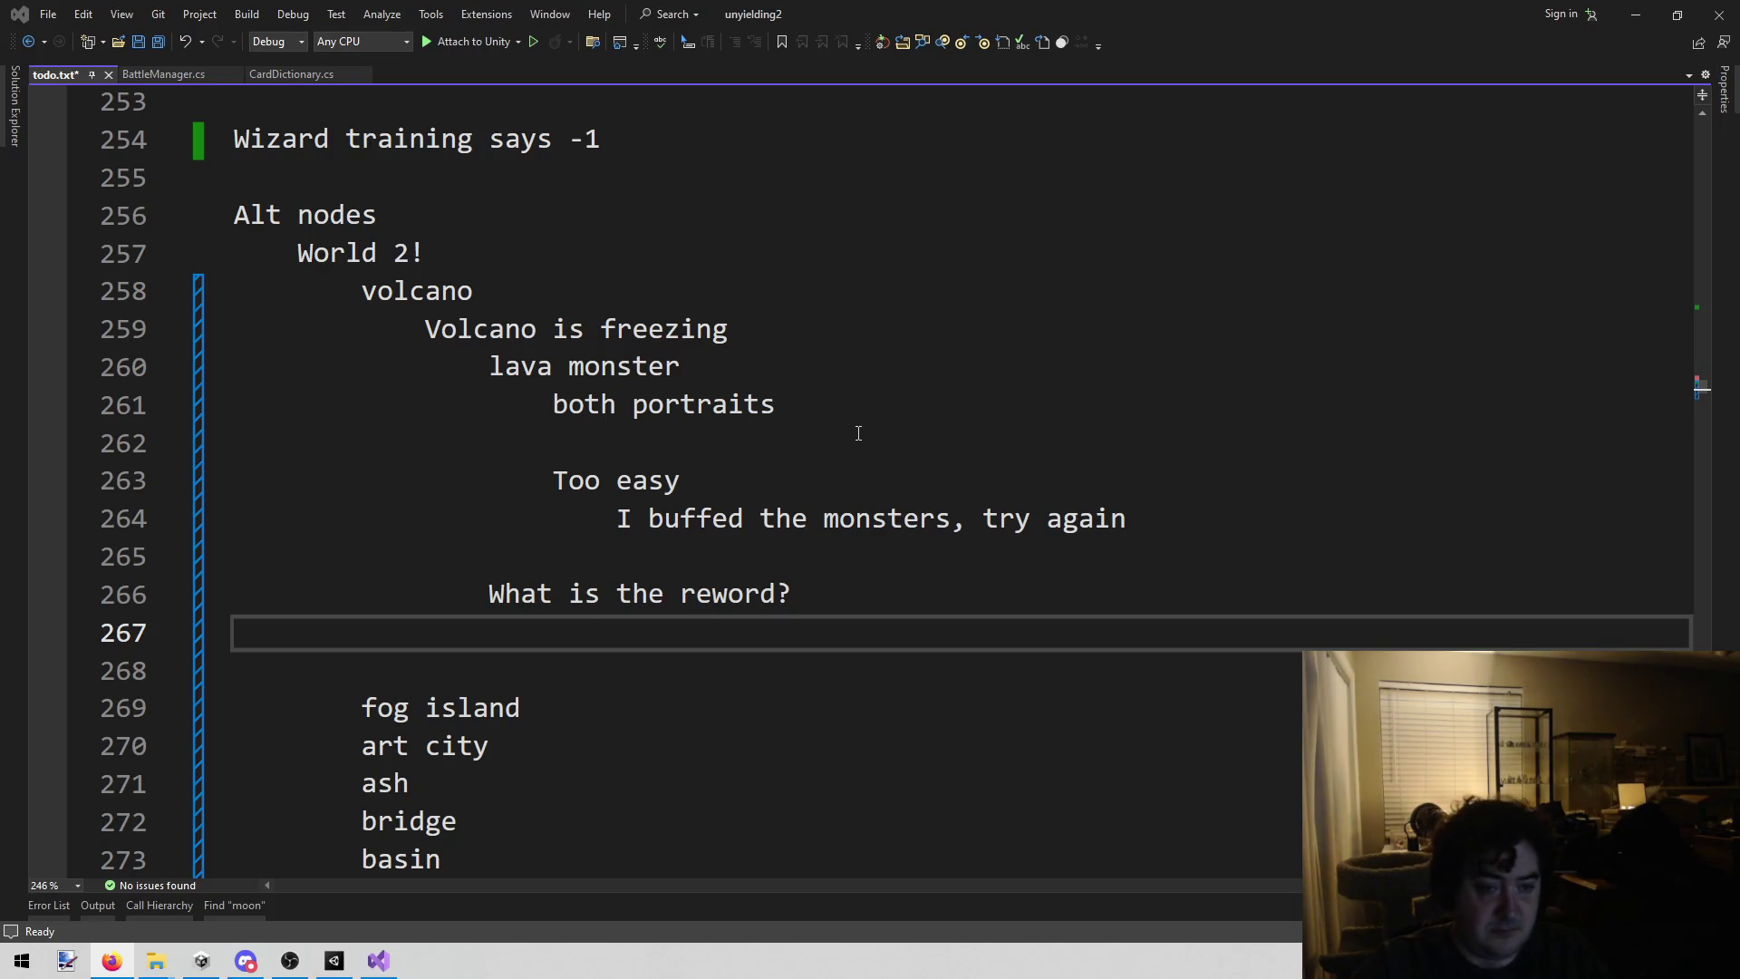
pyautogui.moveTo(730, 595); pyautogui.dragTo(744, 598)
# Step: Correct 'reword' to 'reward' and add the note 'guarenteed drop?' below it
pyautogui.write('a')
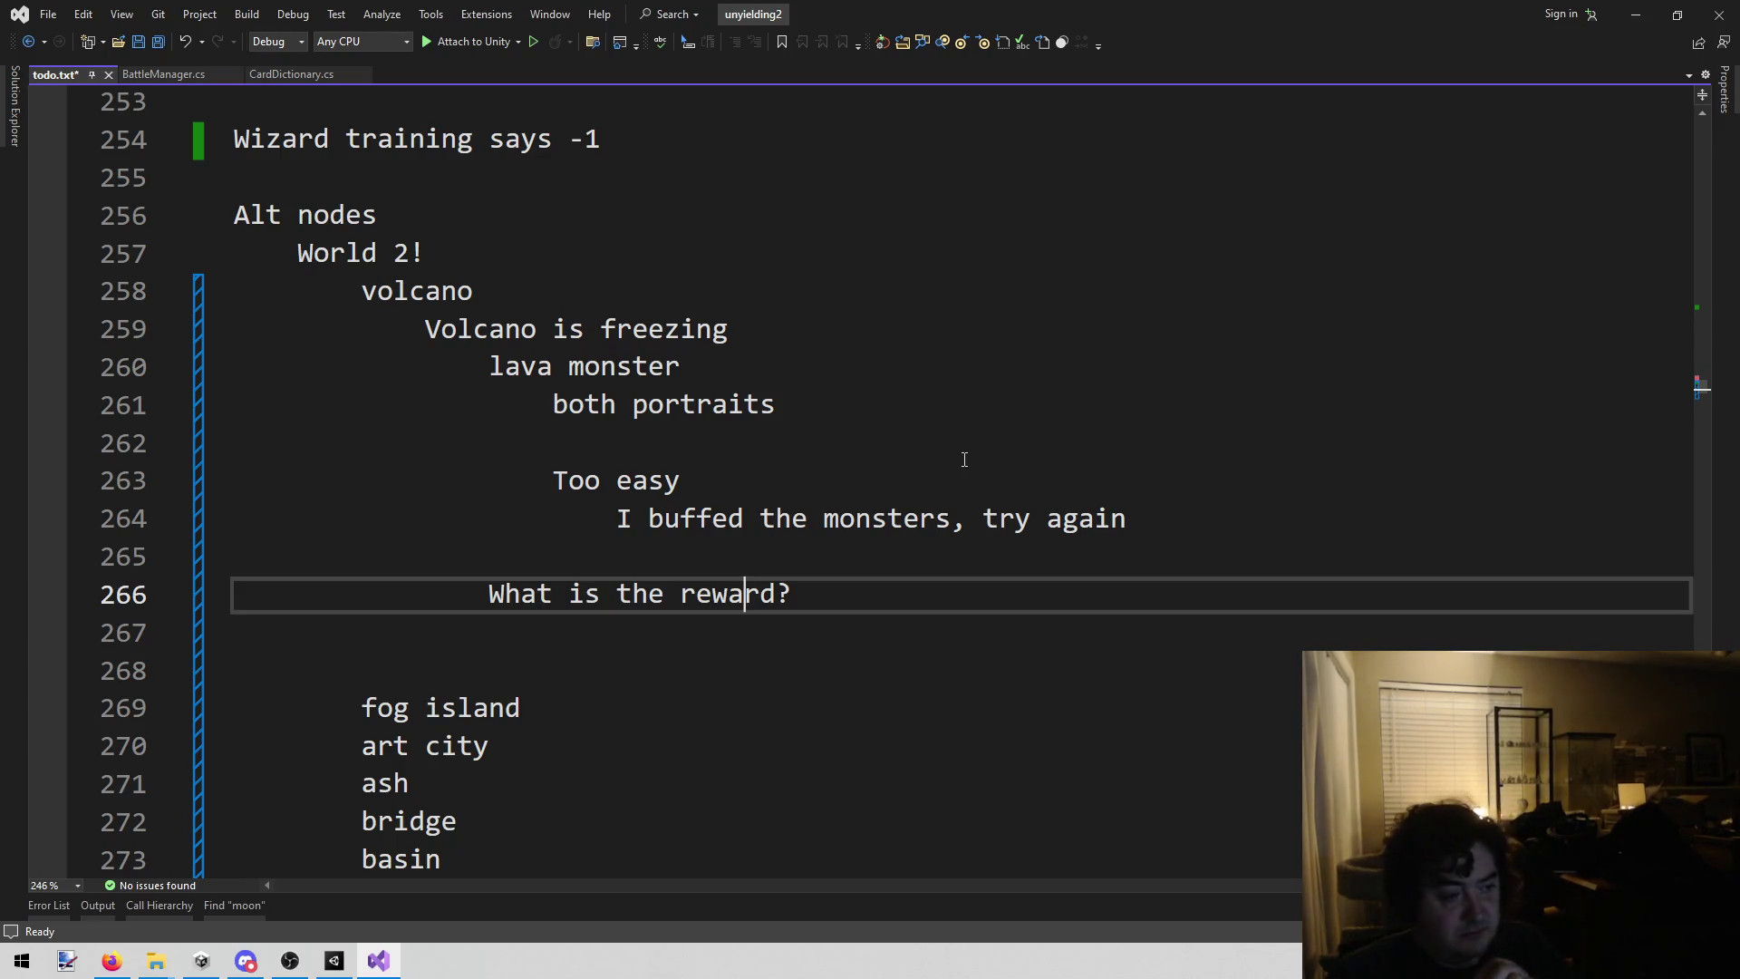
pyautogui.press('Down')
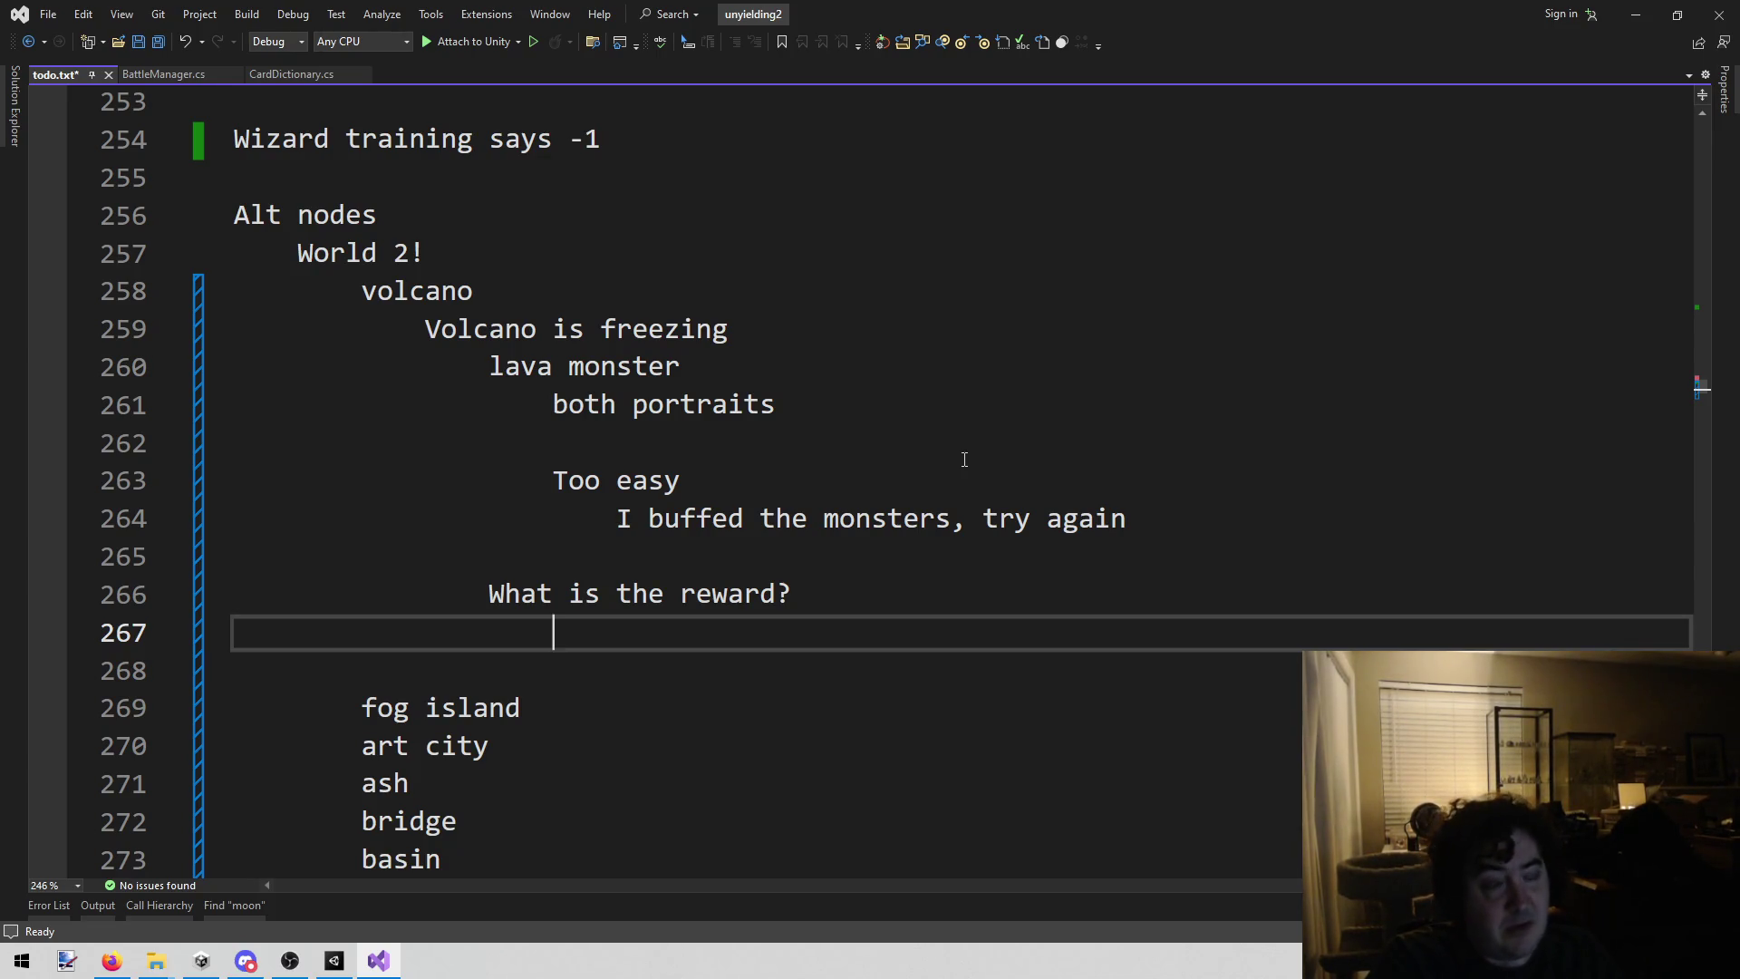
pyautogui.write('ga')
pyautogui.press('BackSpace')
pyautogui.write('u')
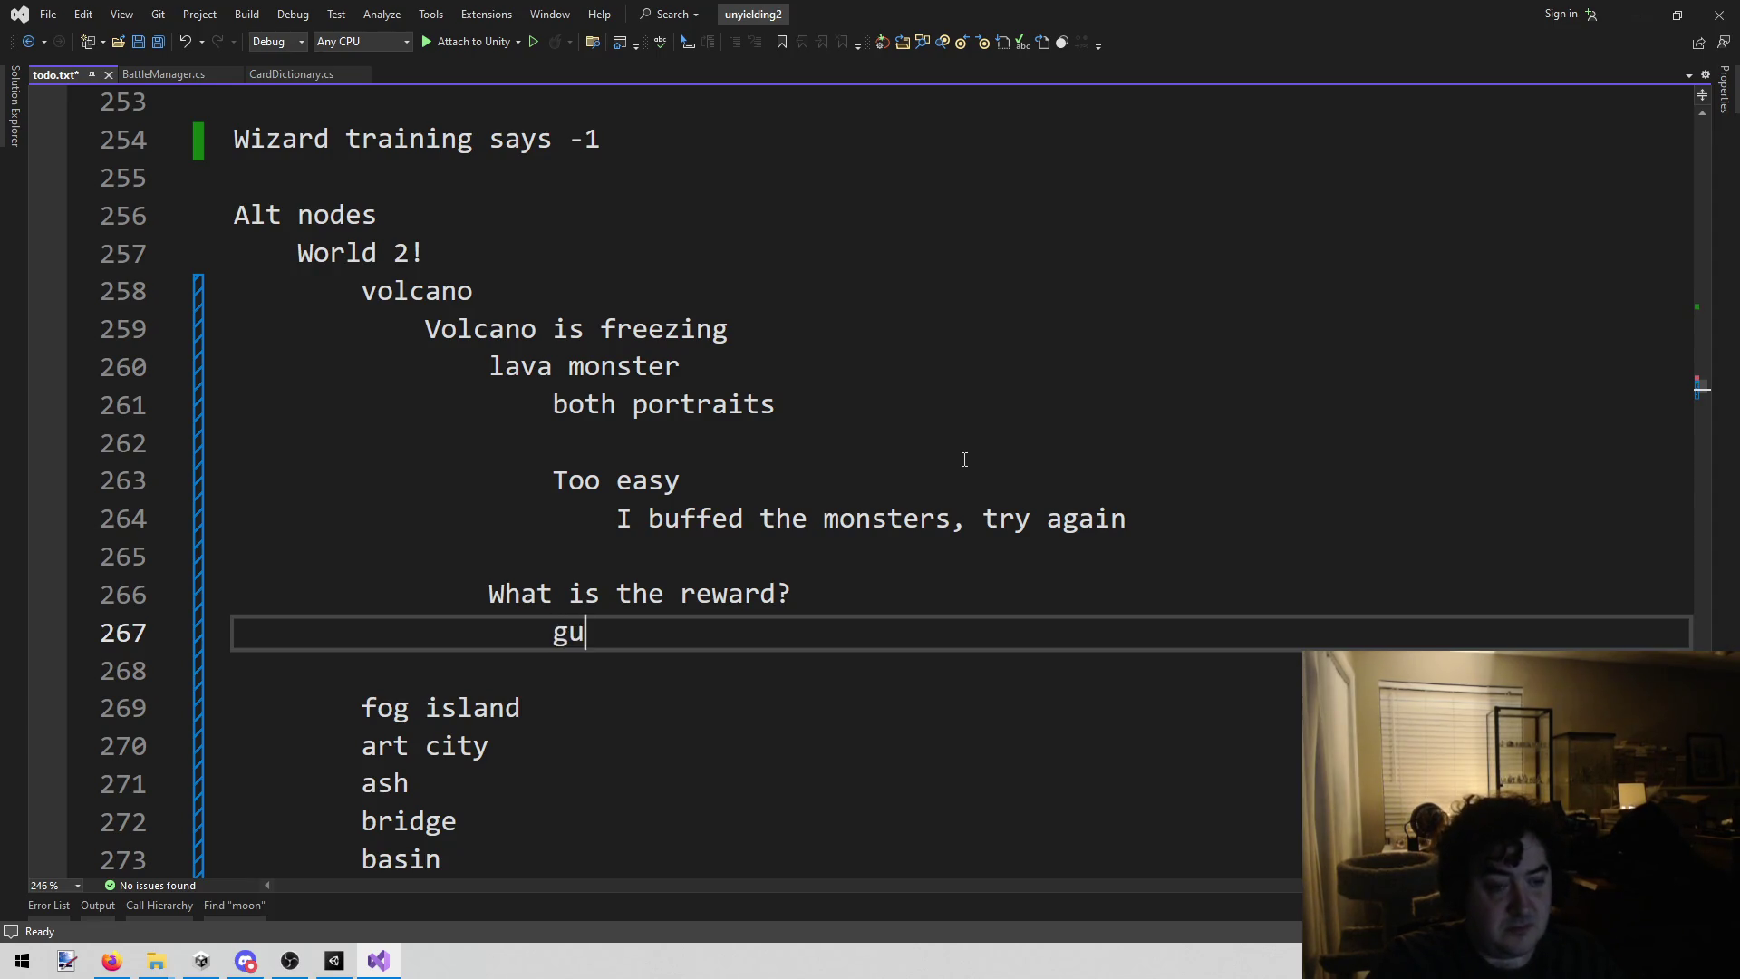
pyautogui.write('are')
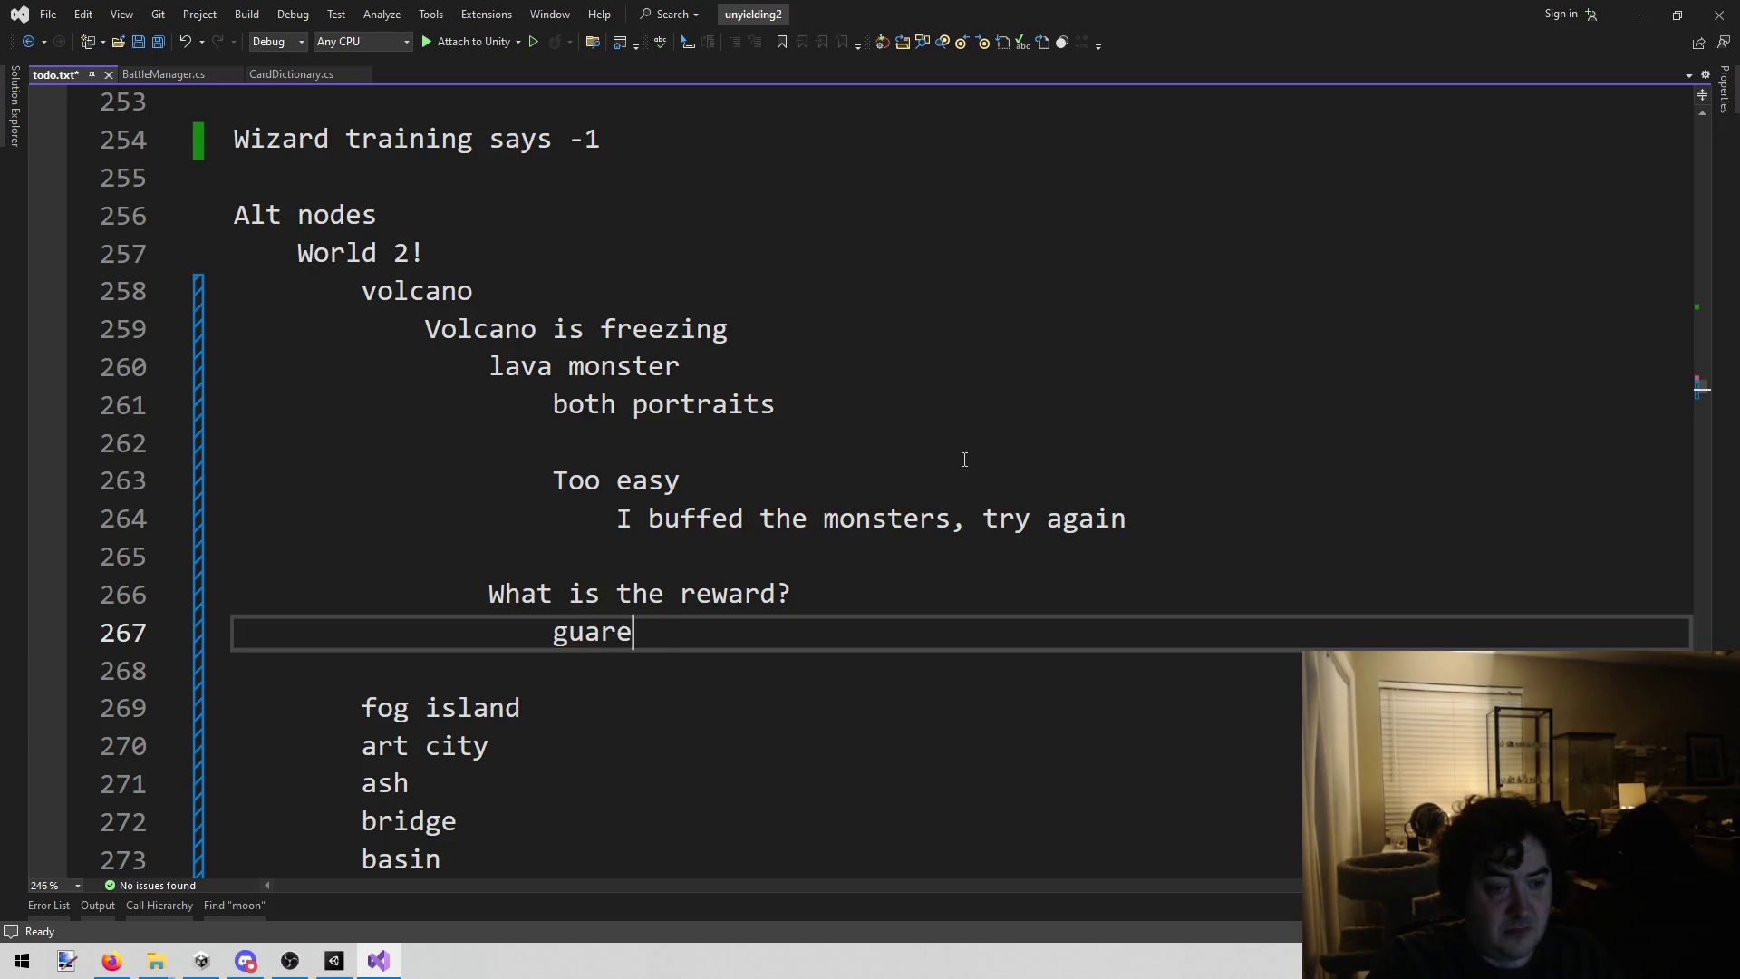
pyautogui.write('nteed drop?')
# Step: Add the indented reward ideas 'What?' and 'Pick rare?' beneath it
pyautogui.press('Return')
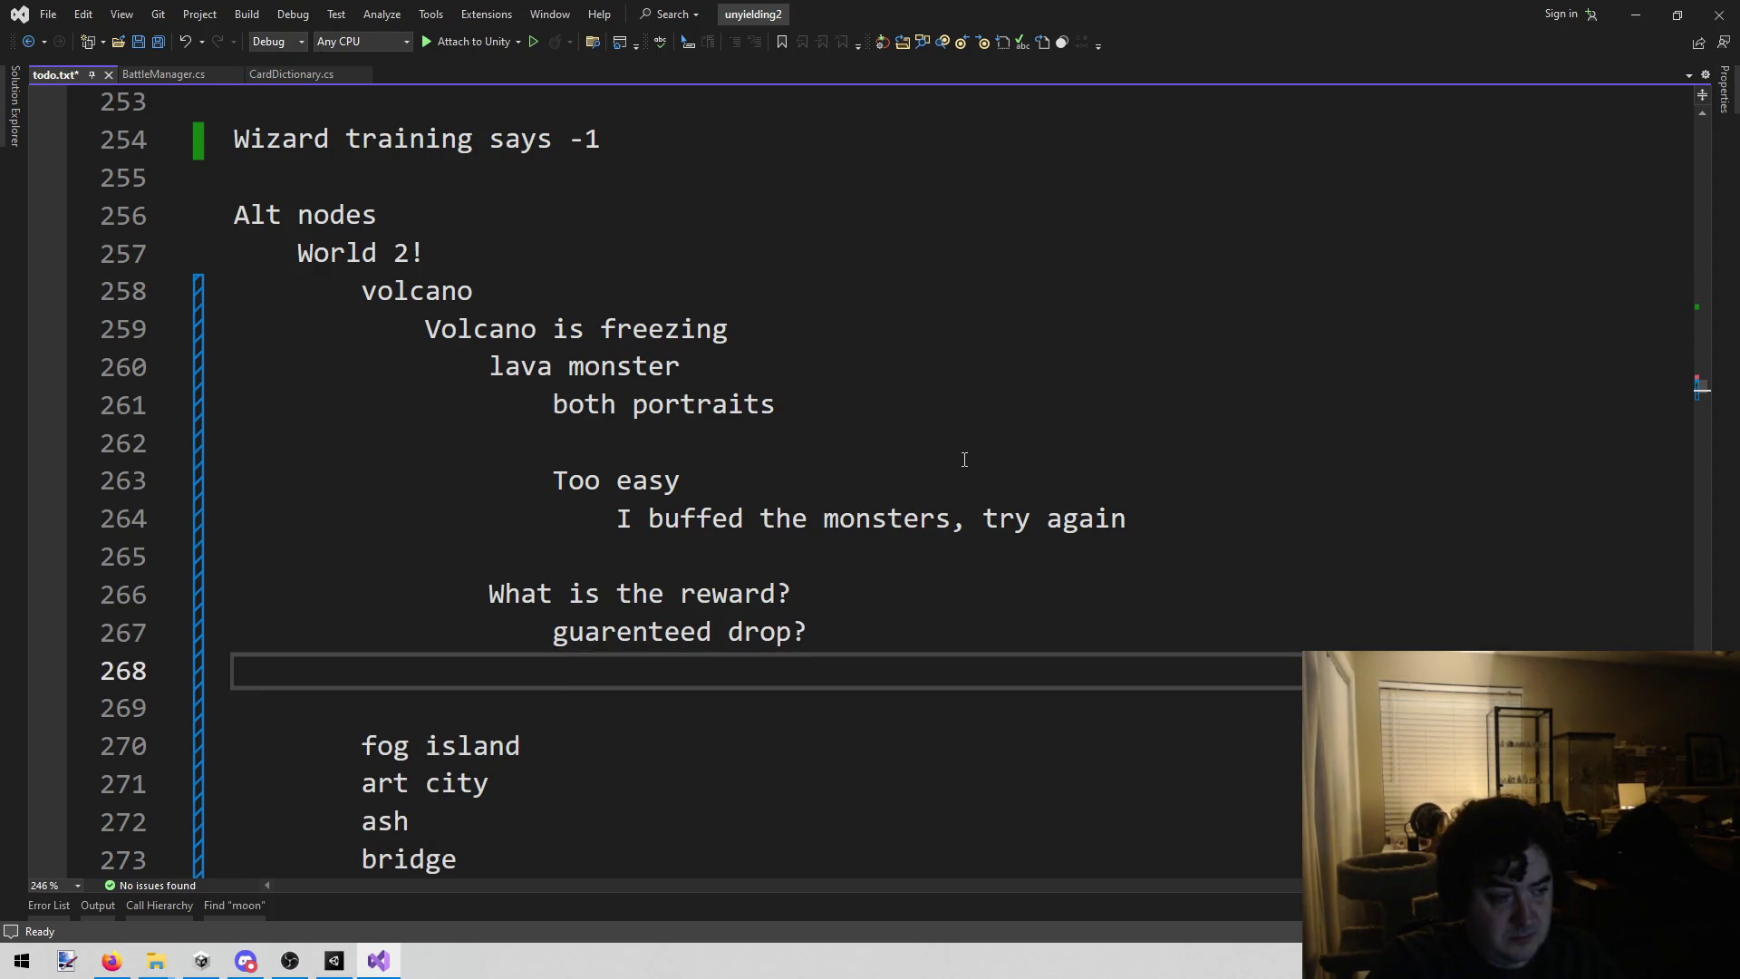
pyautogui.press('Tab')
pyautogui.write('What?')
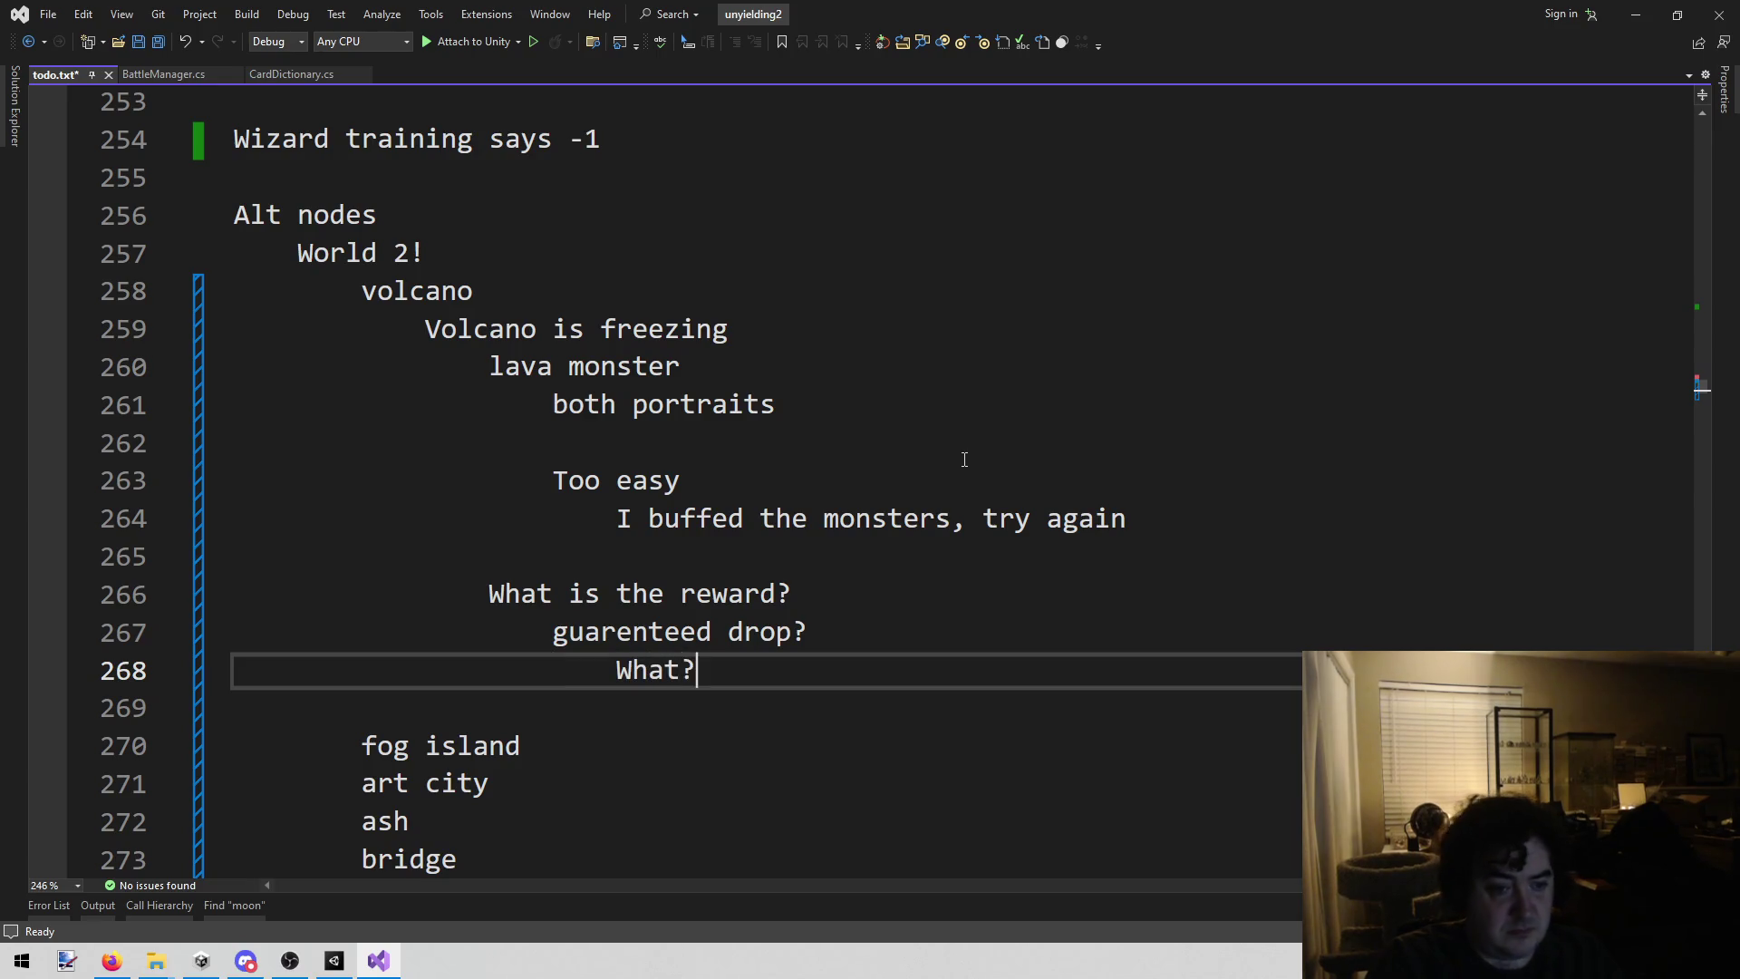
pyautogui.press('Return')
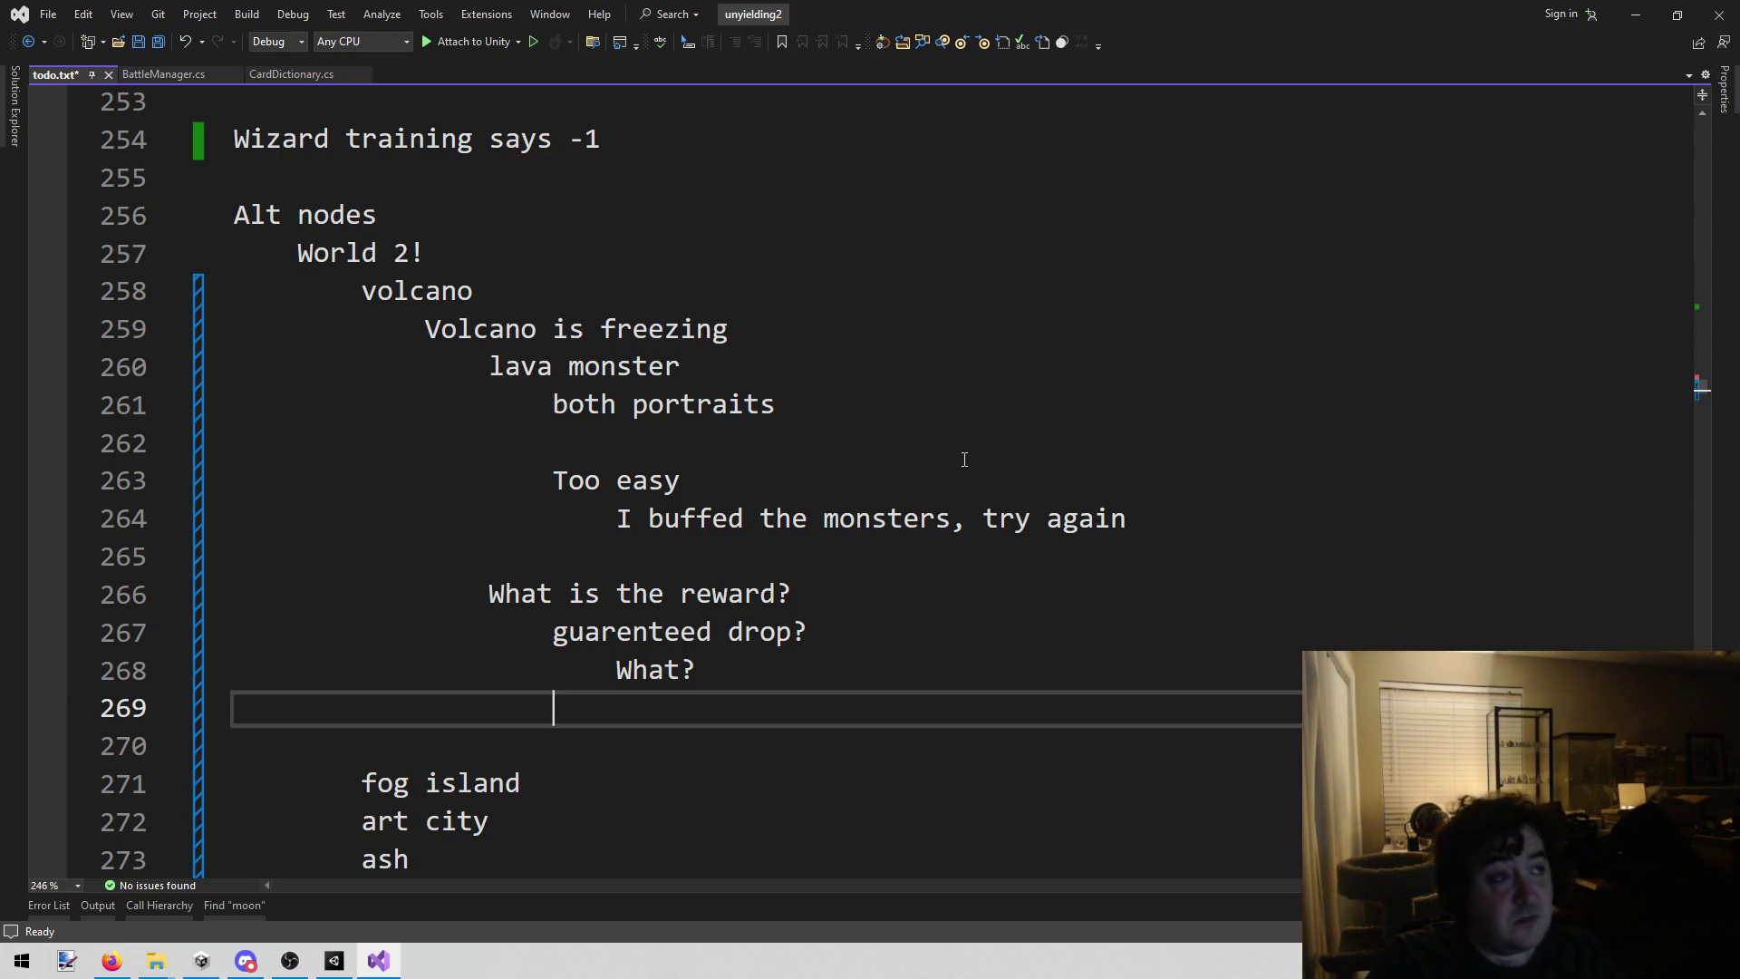
pyautogui.write('Pick rare?')
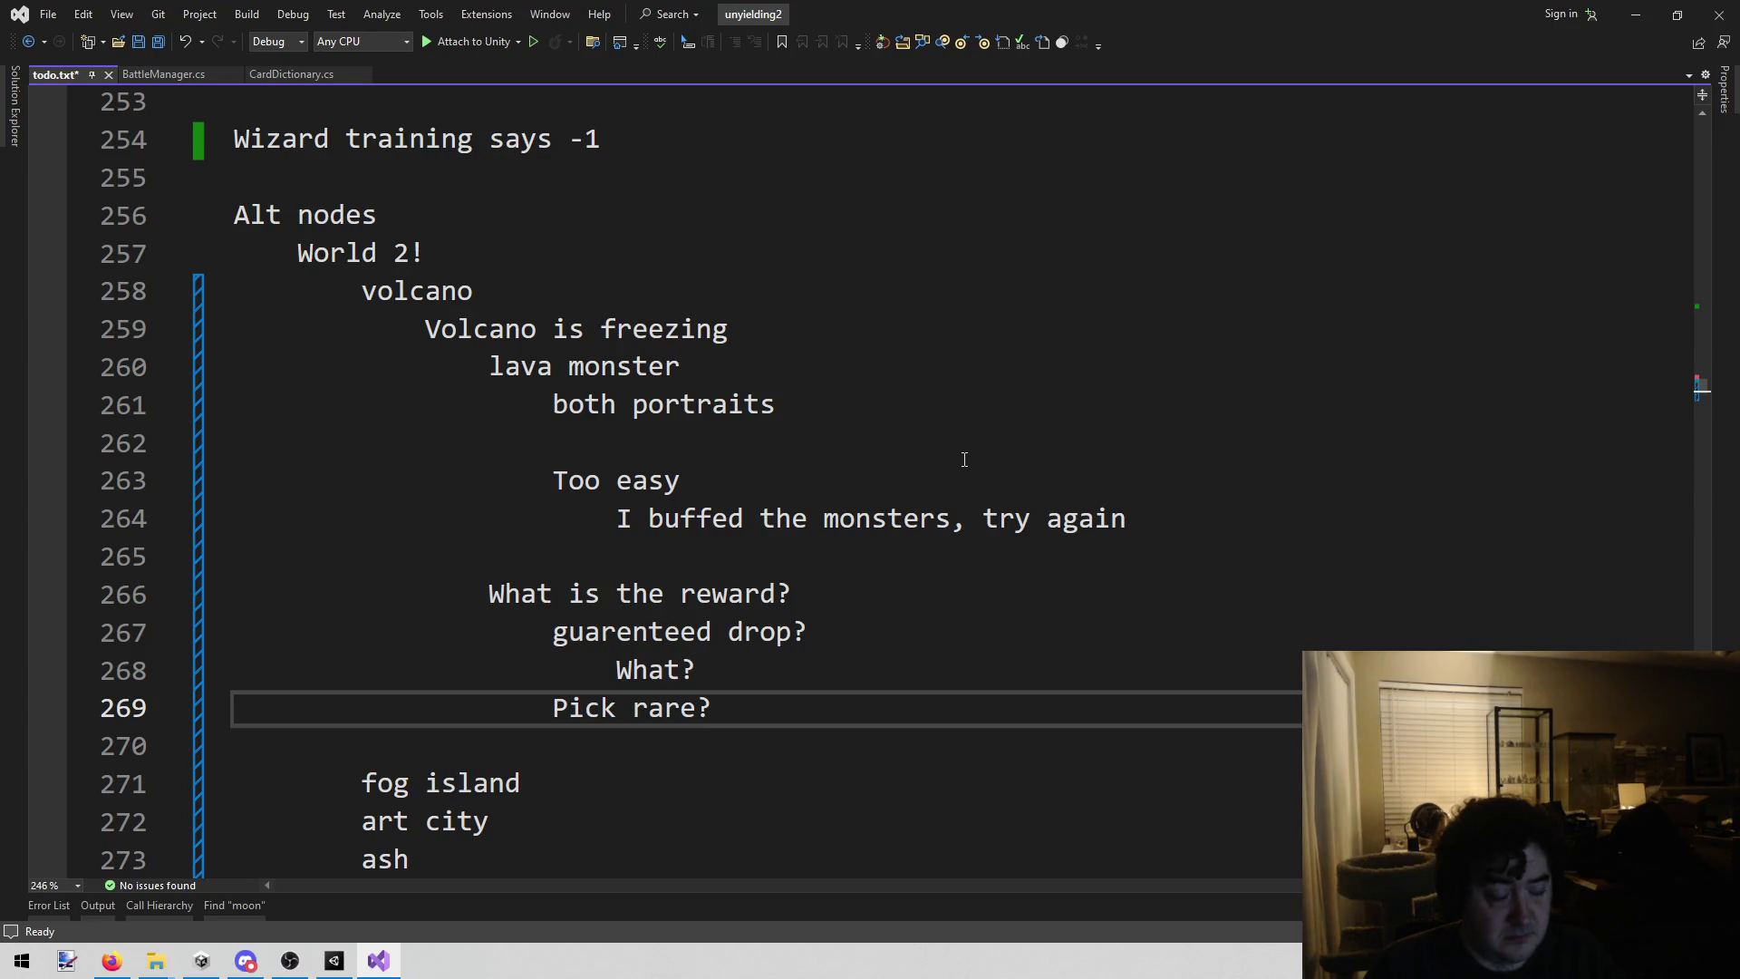
pyautogui.scroll(-2, 965, 460)
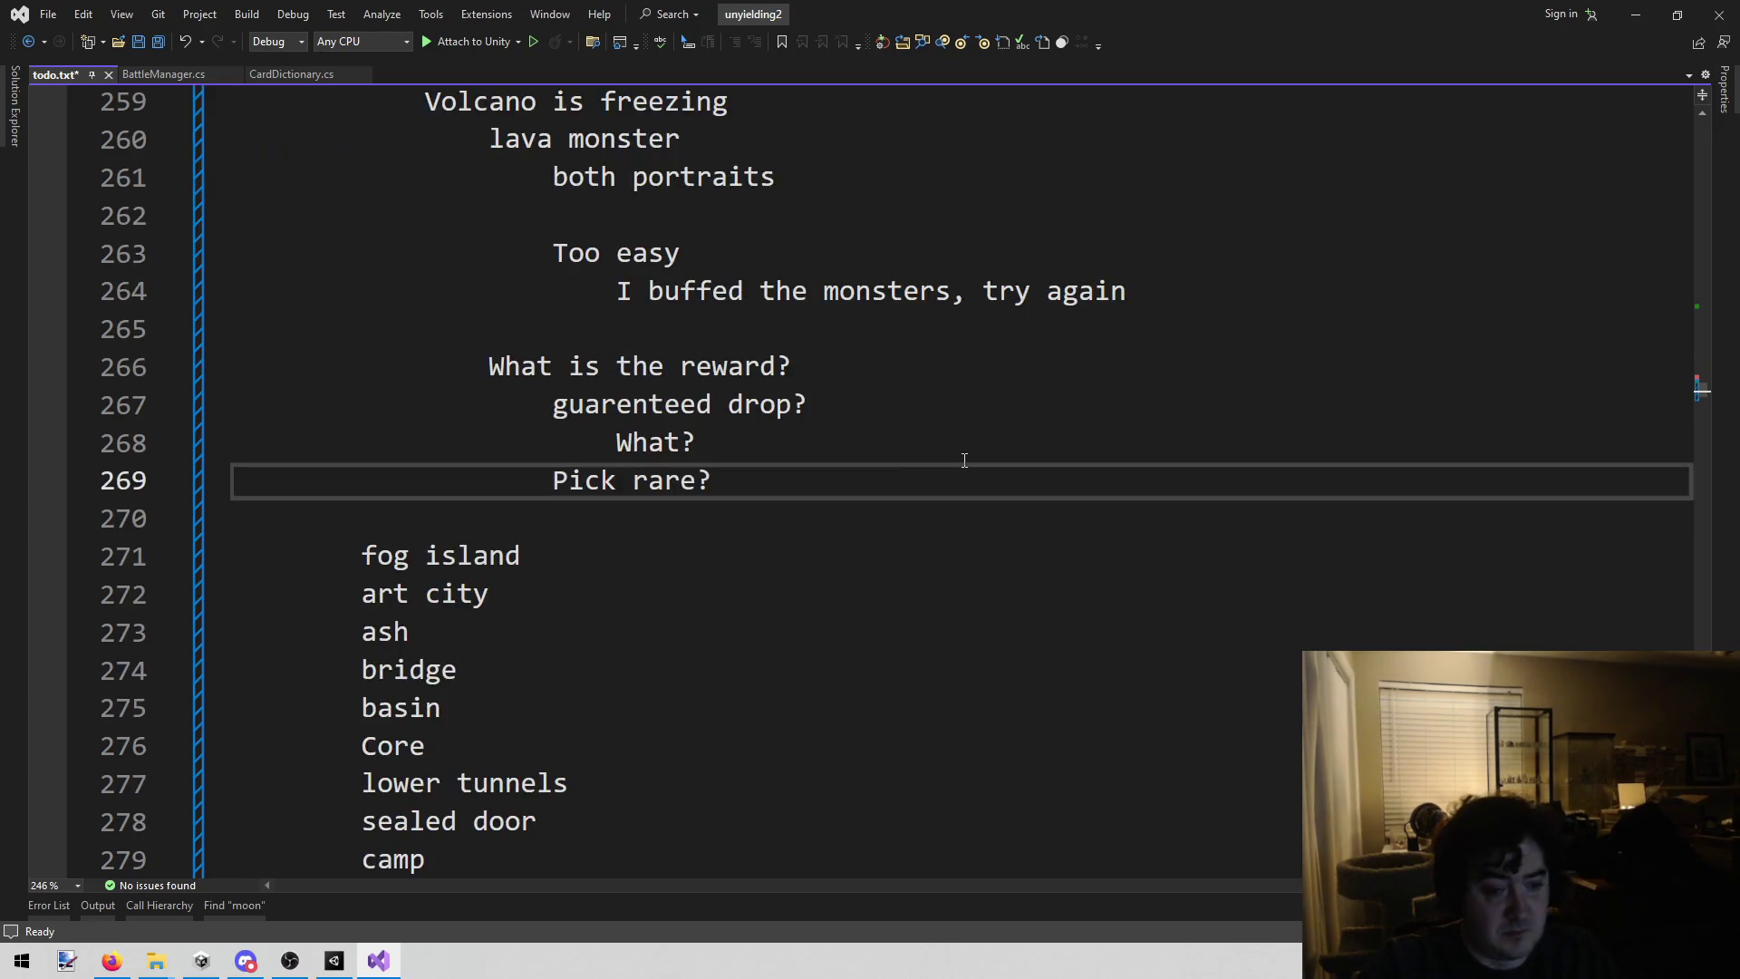
# Step: Delete the 'guarenteed drop?' and 'What?' note lines from todo.txt
pyautogui.scroll(1, 862, 490)
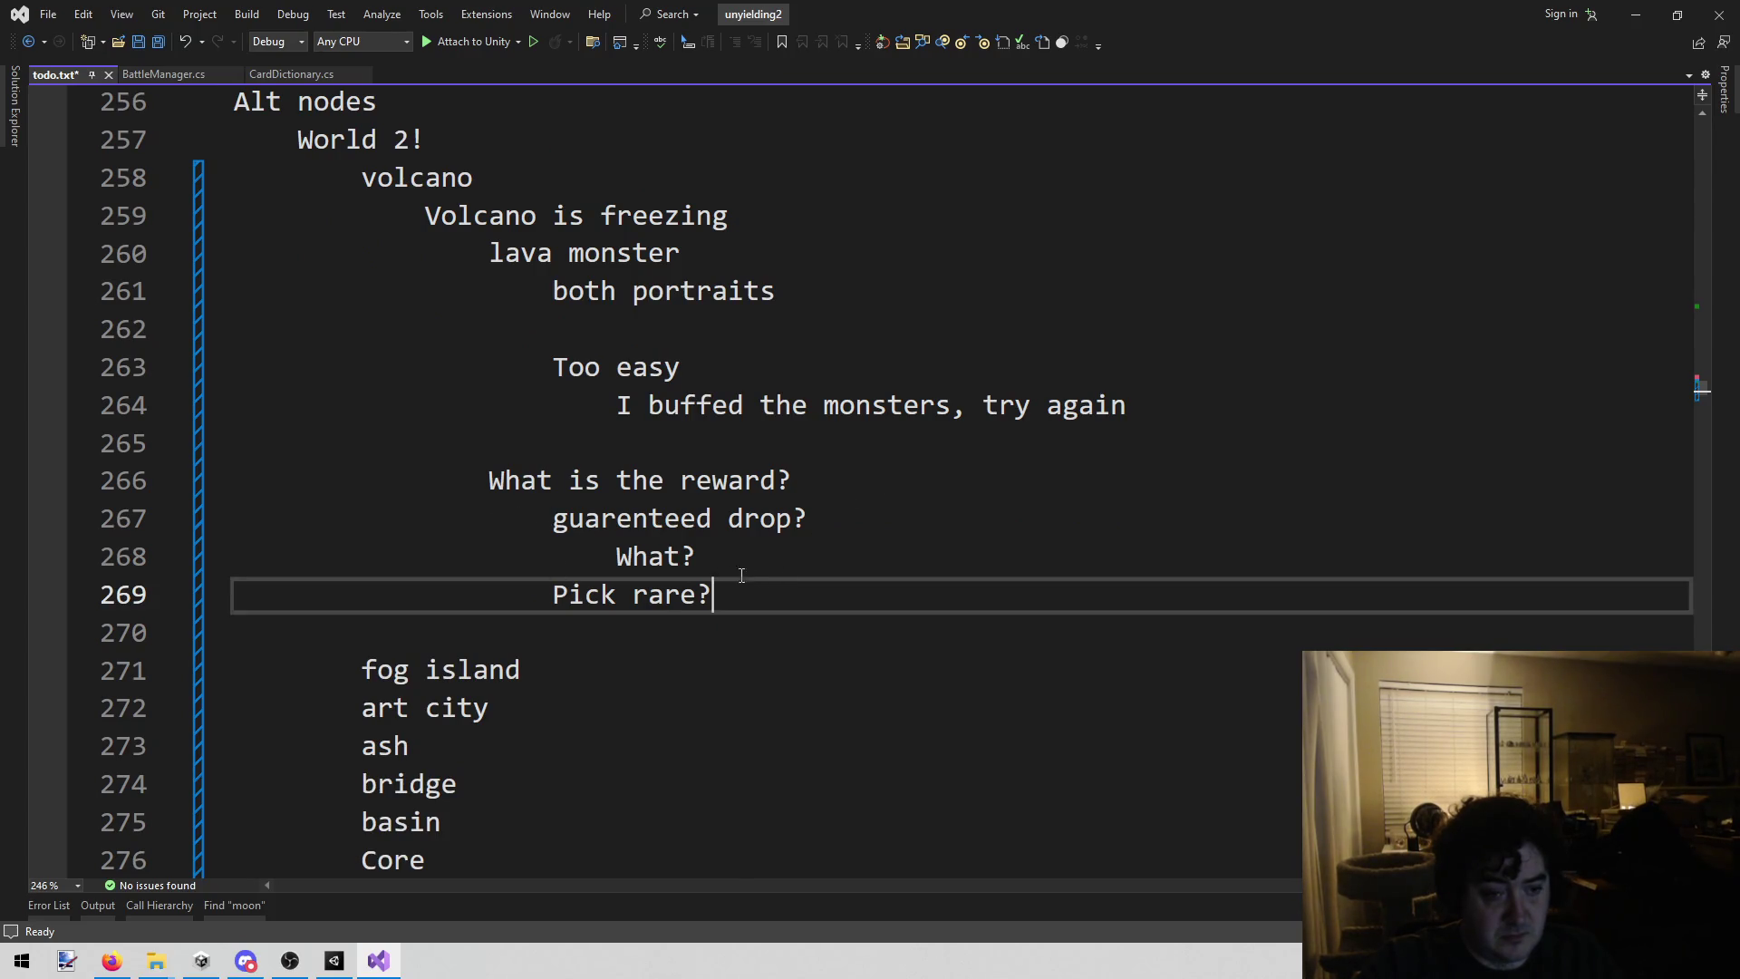
pyautogui.moveTo(759, 566); pyautogui.dragTo(559, 535)
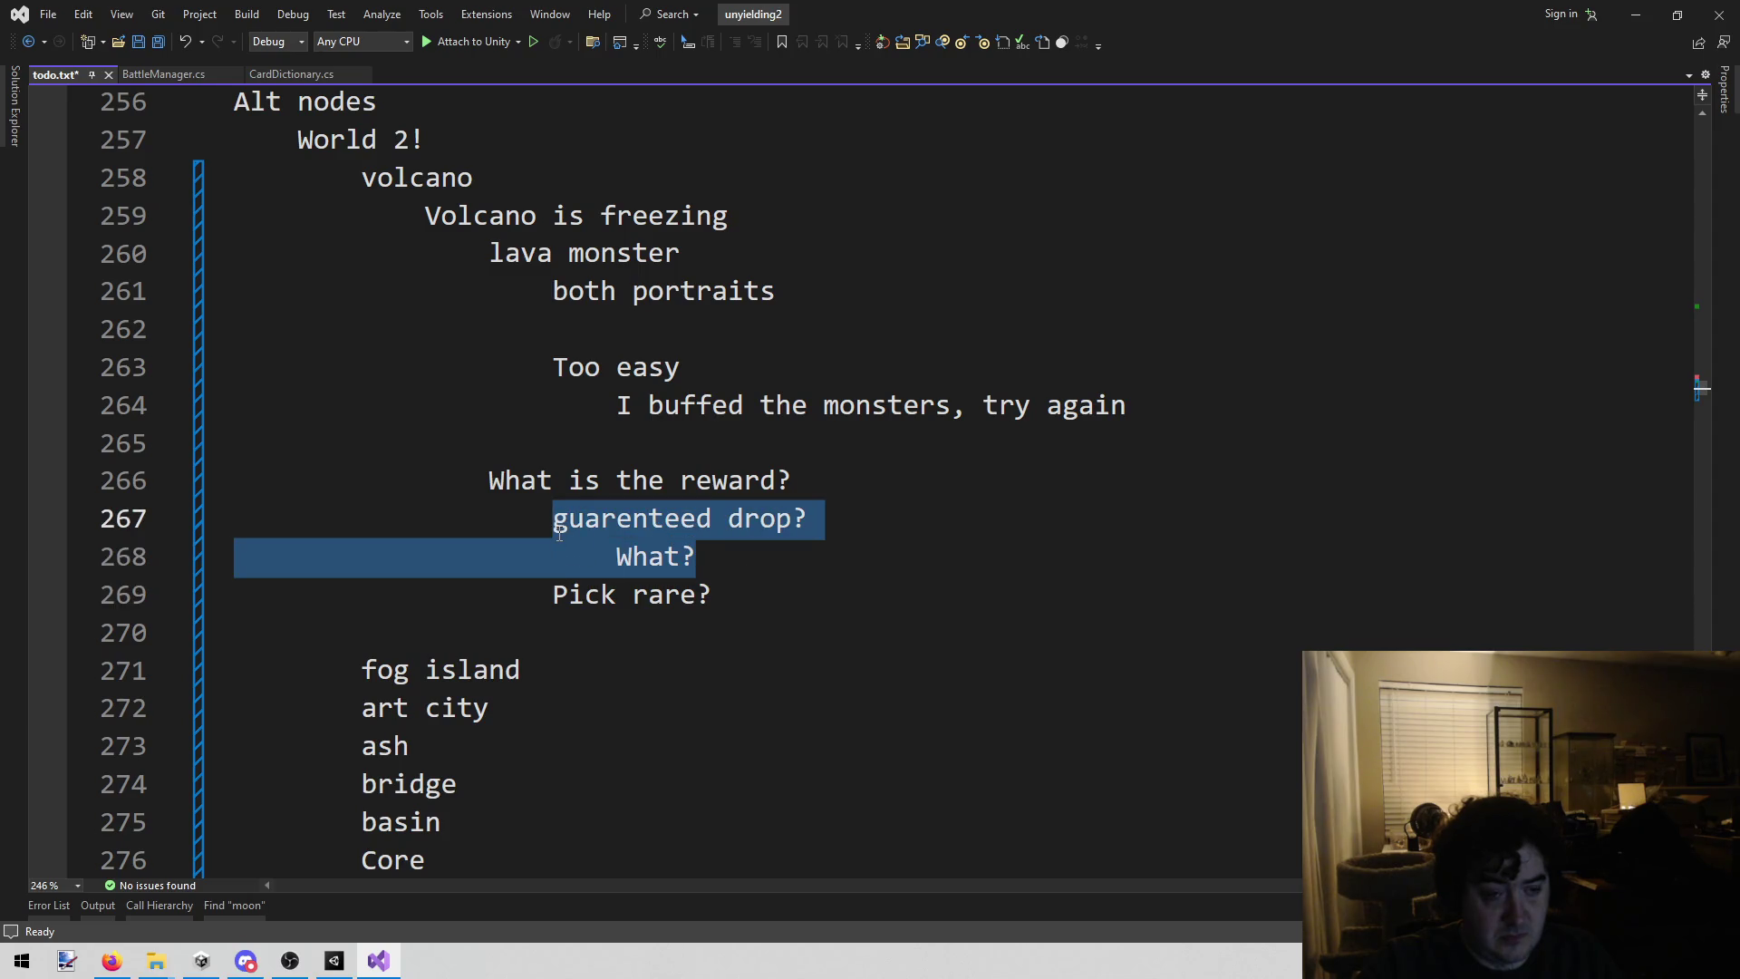
pyautogui.moveTo(789, 594); pyautogui.dragTo(605, 545)
pyautogui.moveTo(804, 563)
pyautogui.mouseDown()
pyautogui.moveTo(653, 557)
pyautogui.moveTo(548, 523)
pyautogui.mouseUp()
pyautogui.click(723, 560)
pyautogui.moveTo(721, 557); pyautogui.dragTo(542, 530)
pyautogui.click(694, 557)
pyautogui.moveTo(694, 556); pyautogui.dragTo(544, 525)
pyautogui.click(694, 557)
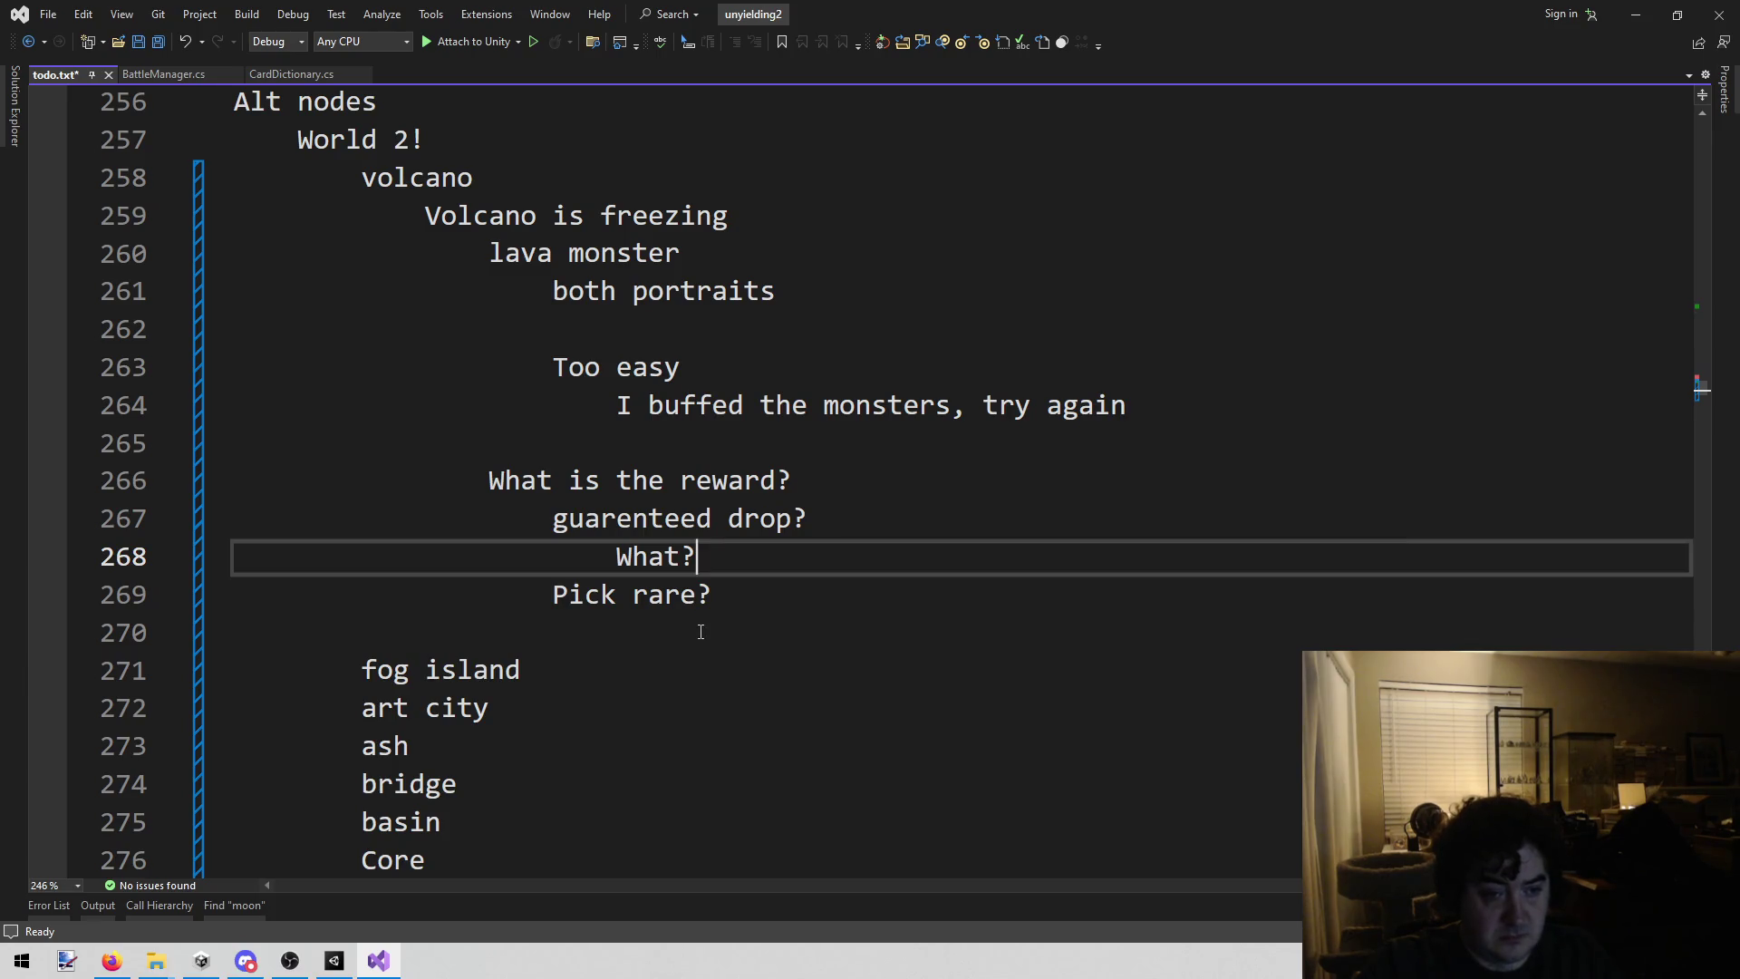
pyautogui.moveTo(719, 560)
pyautogui.mouseDown()
pyautogui.moveTo(426, 524)
pyautogui.moveTo(4, 530)
pyautogui.mouseUp()
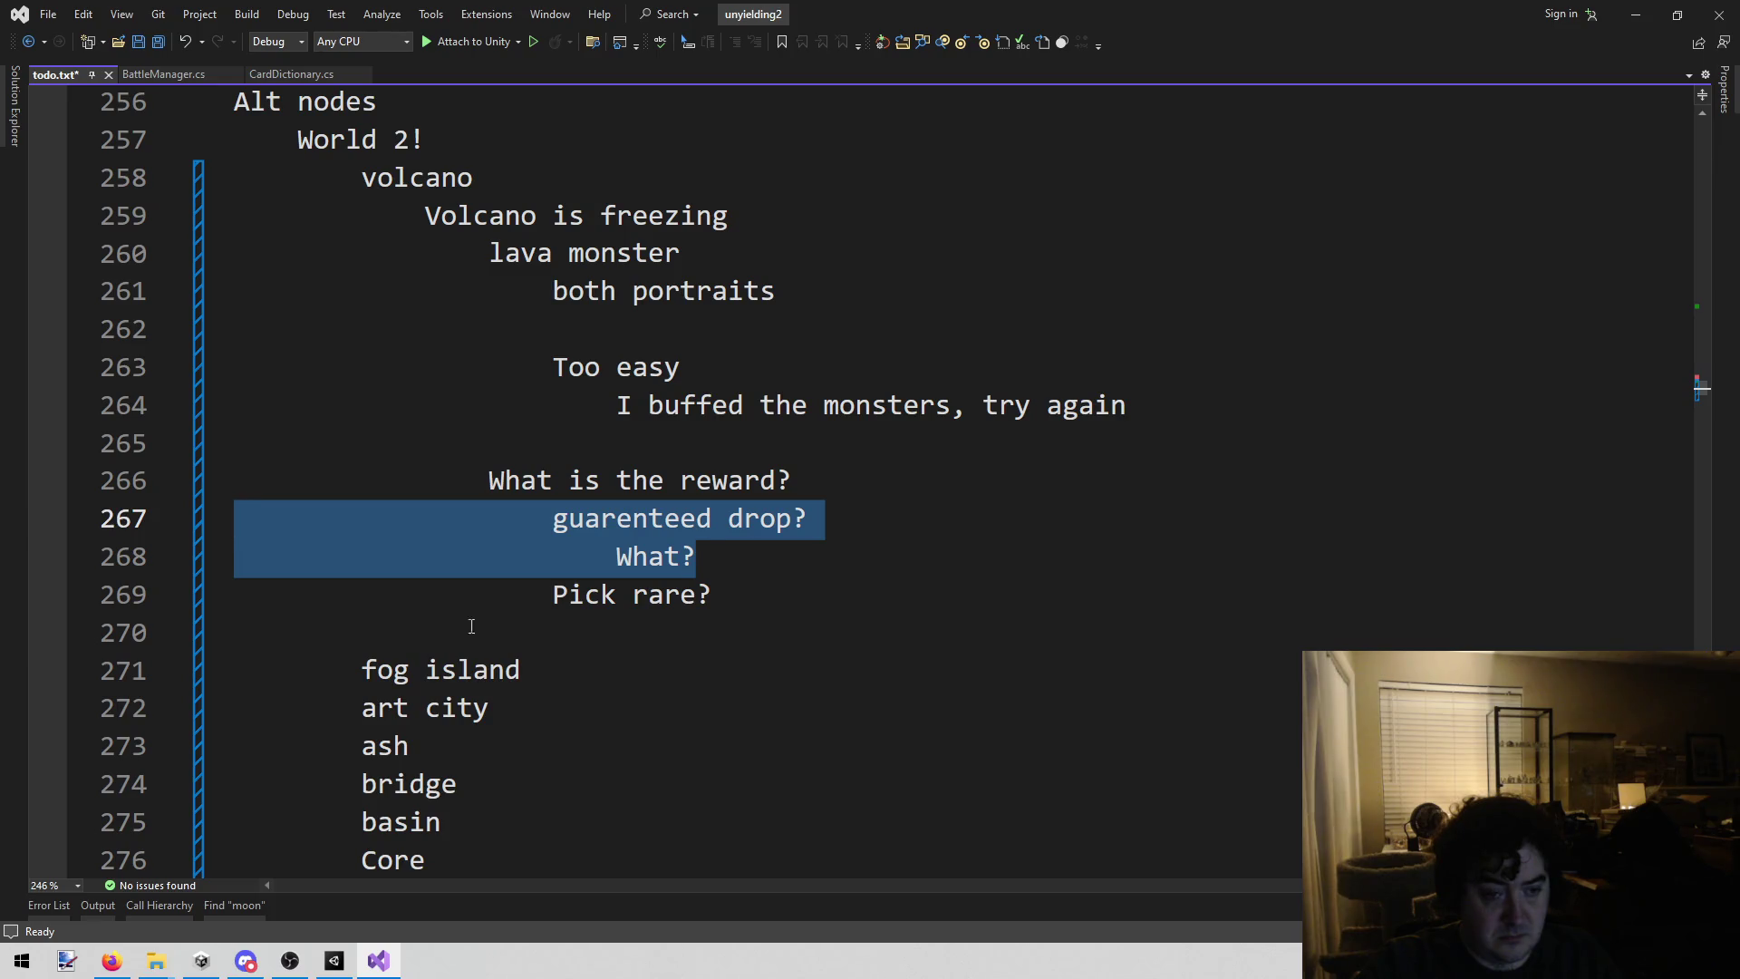
pyautogui.click(905, 709)
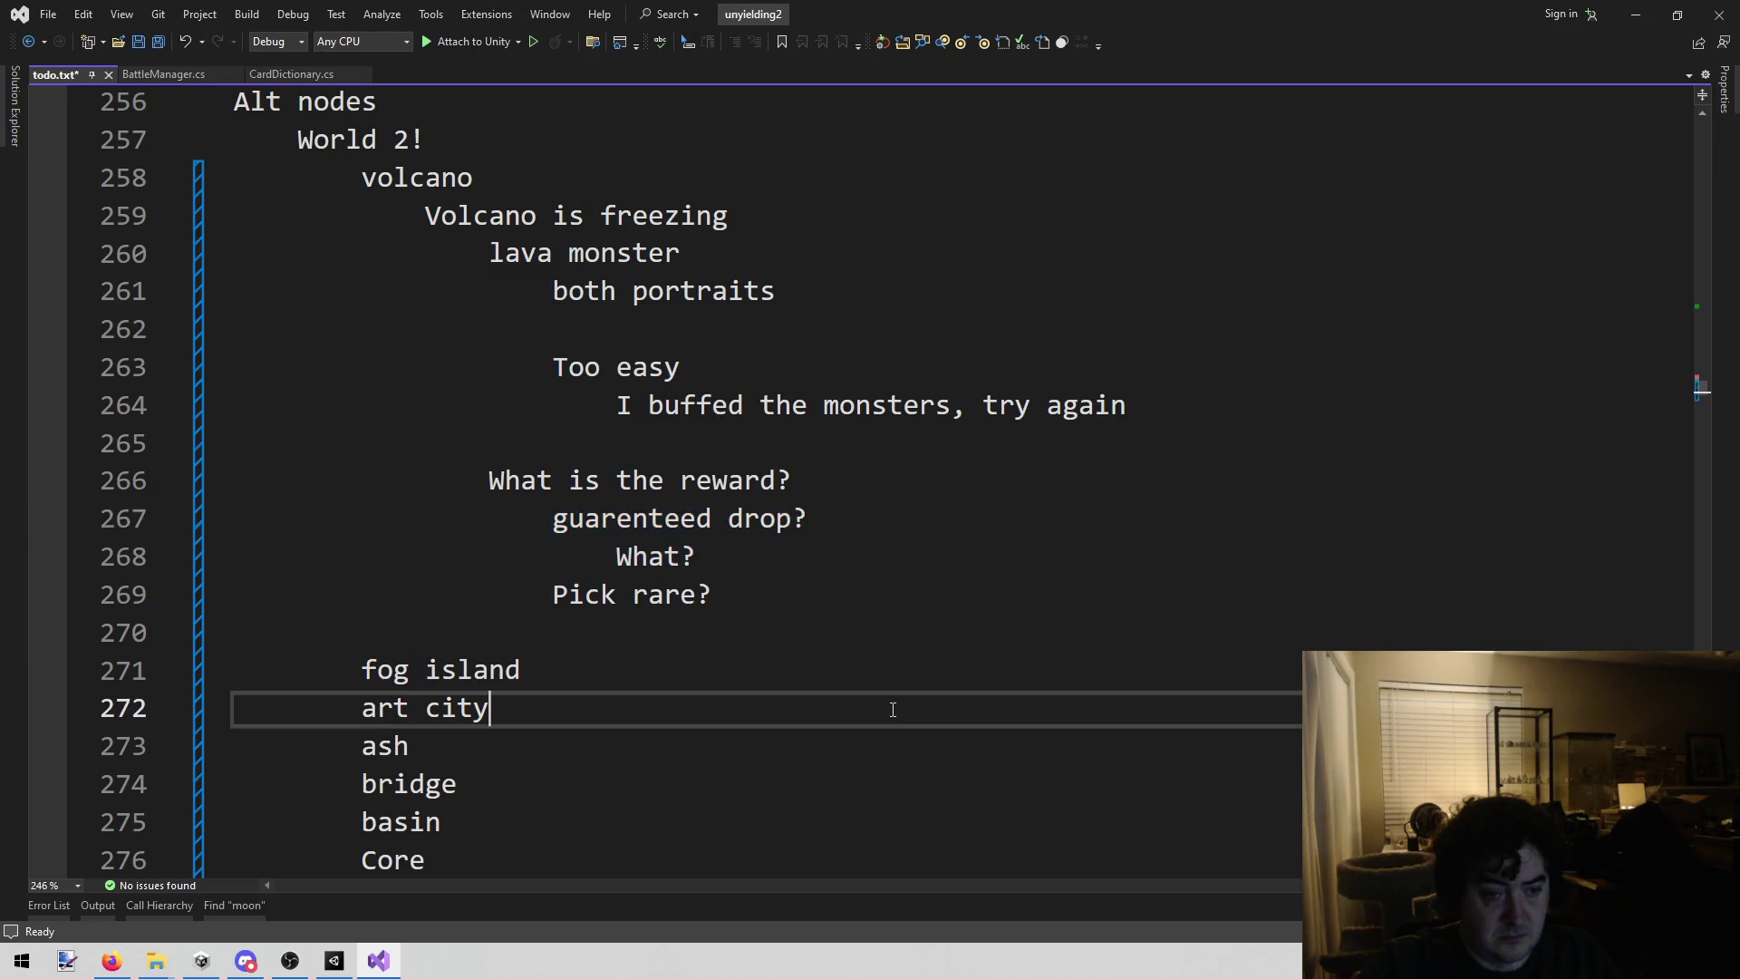
pyautogui.moveTo(696, 556); pyautogui.dragTo(240, 508)
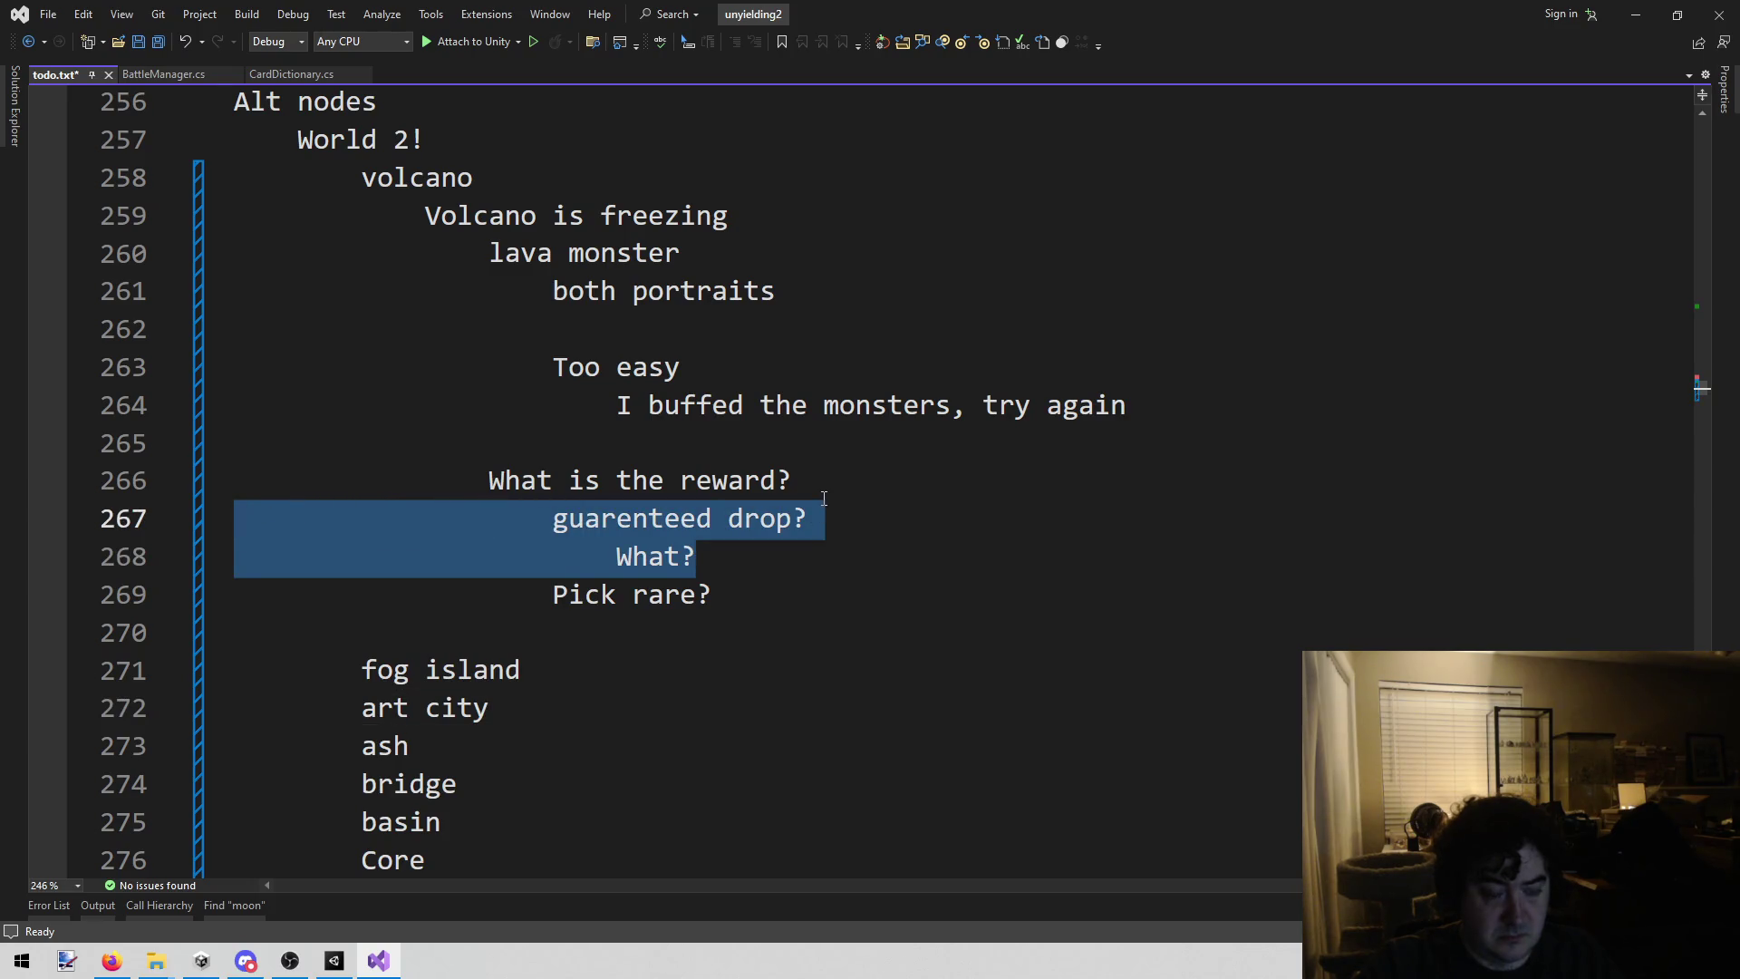
pyautogui.press('BackSpace')
# Step: Save todo.txt, remove the leftover empty line, and undo a stray backslash
pyautogui.press('BackSpace')
pyautogui.hotkey('ctrl', 's')
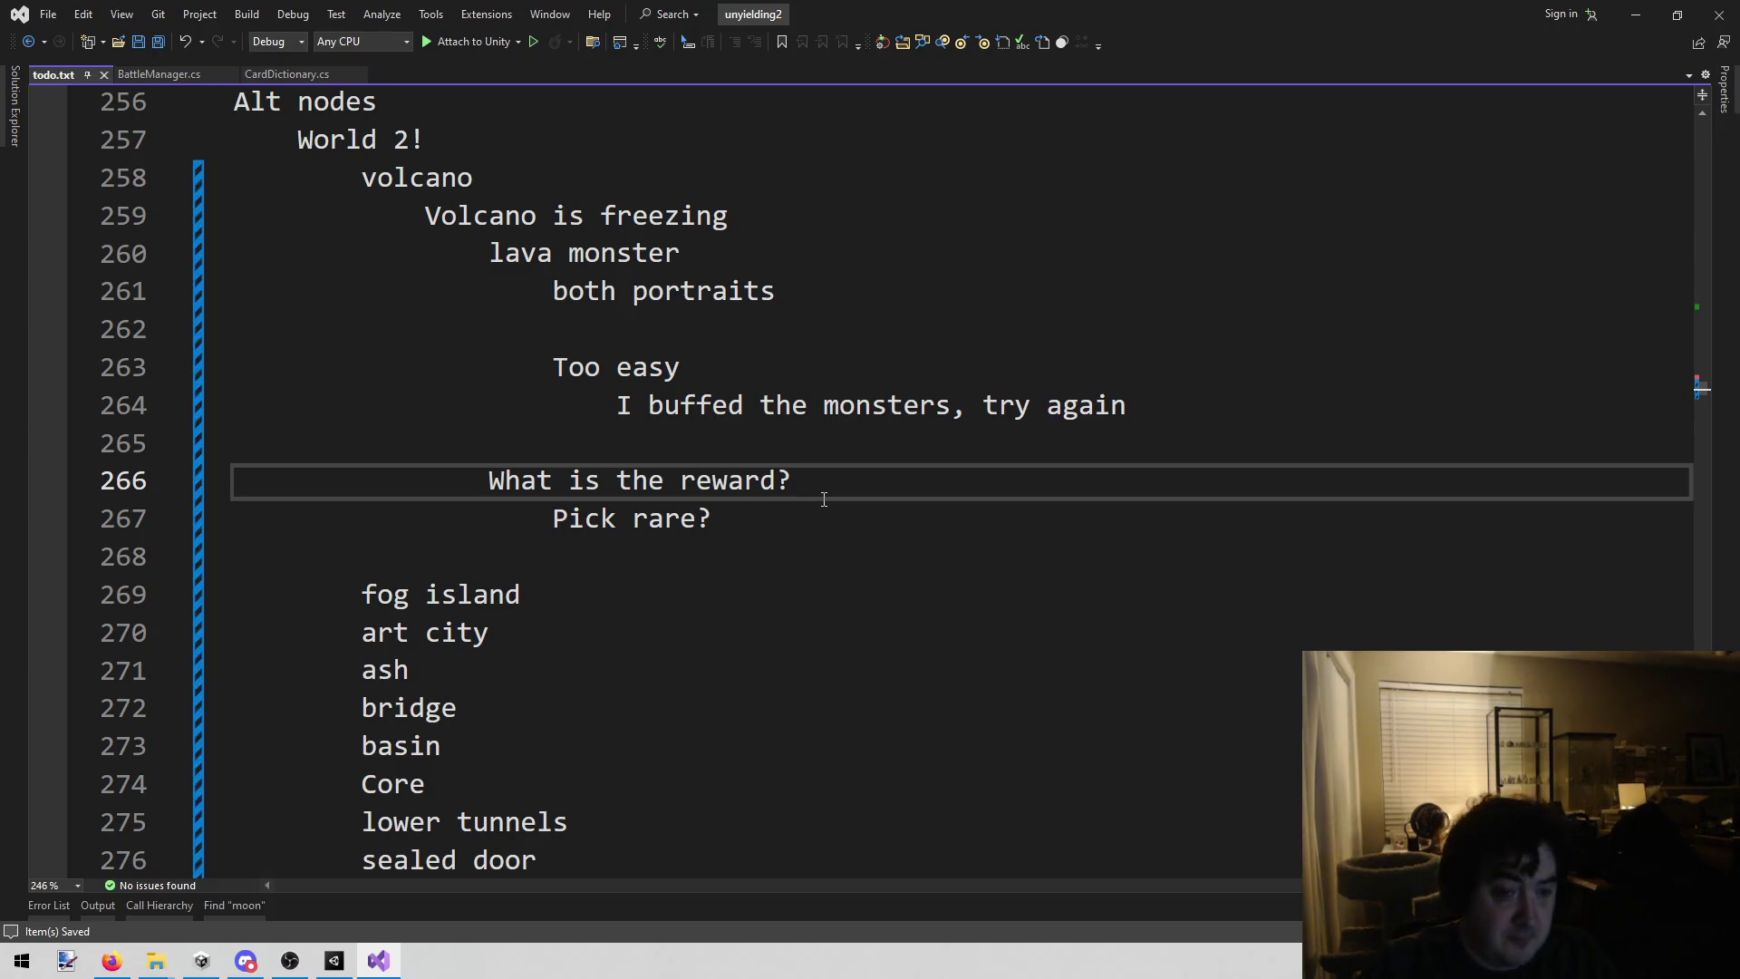
pyautogui.press('Down')
pyautogui.press('BackSpace')
pyautogui.write('\\')
pyautogui.hotkey('ctrl', 'z')
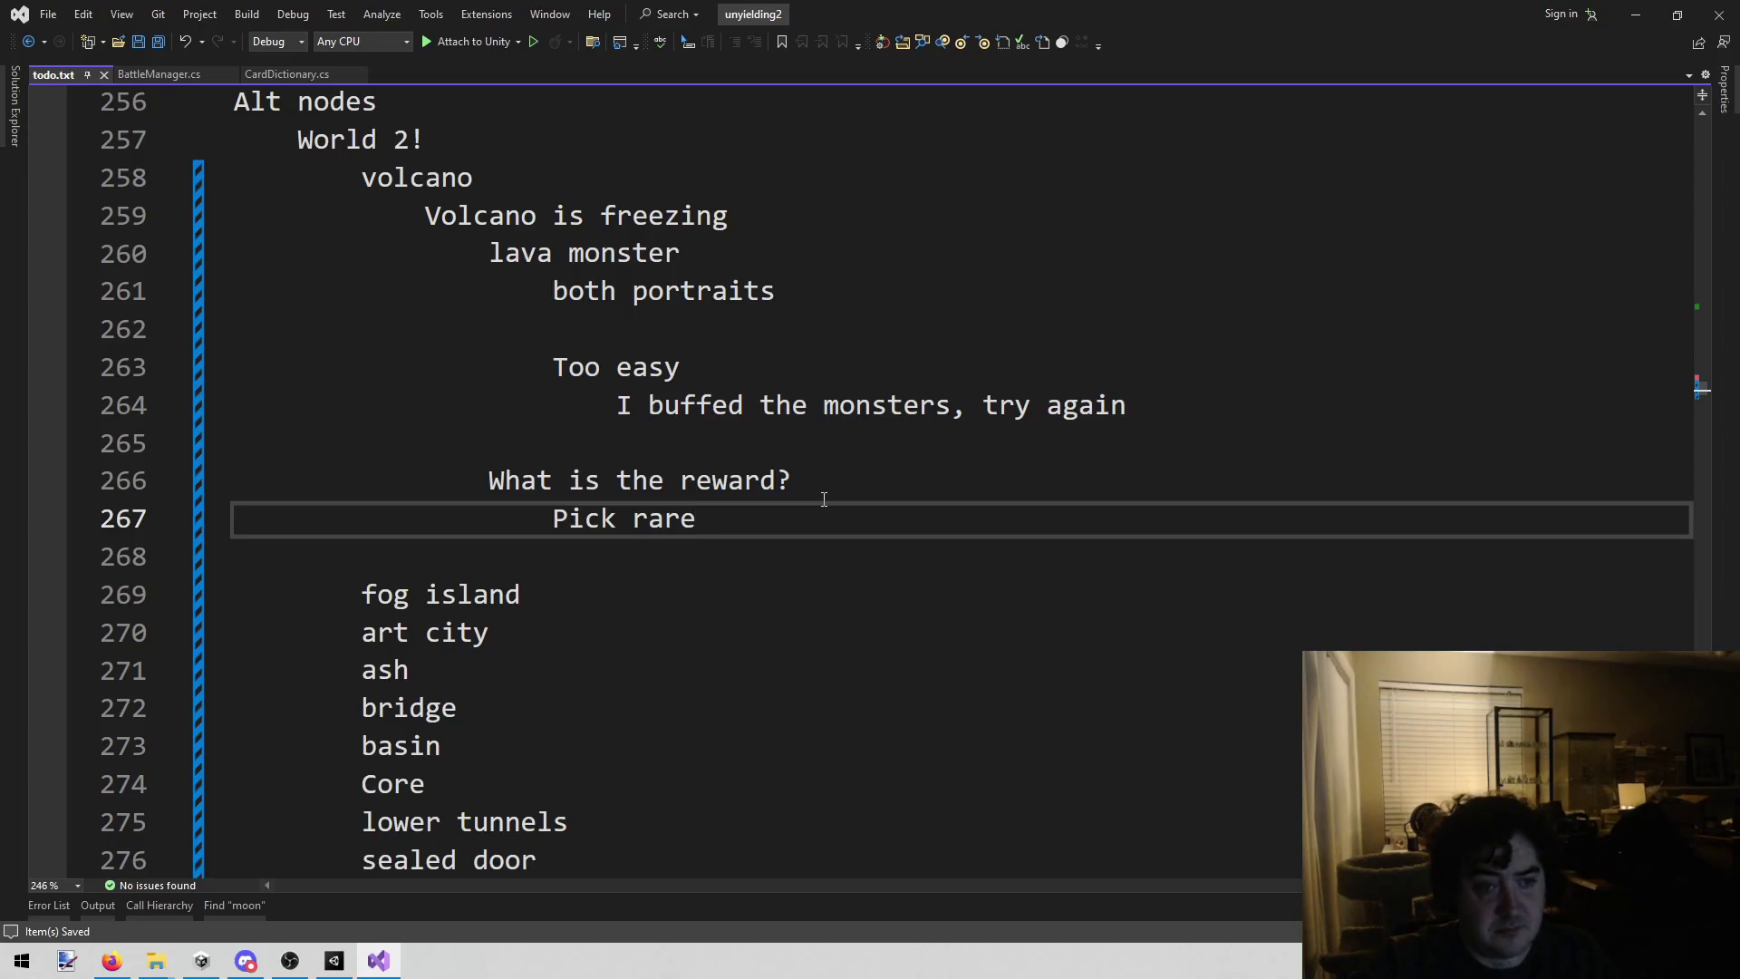
# Step: Select the volcano notes from the both portraits line down to 'Pick rare'
pyautogui.scroll(2, 821, 507)
pyautogui.click(814, 518)
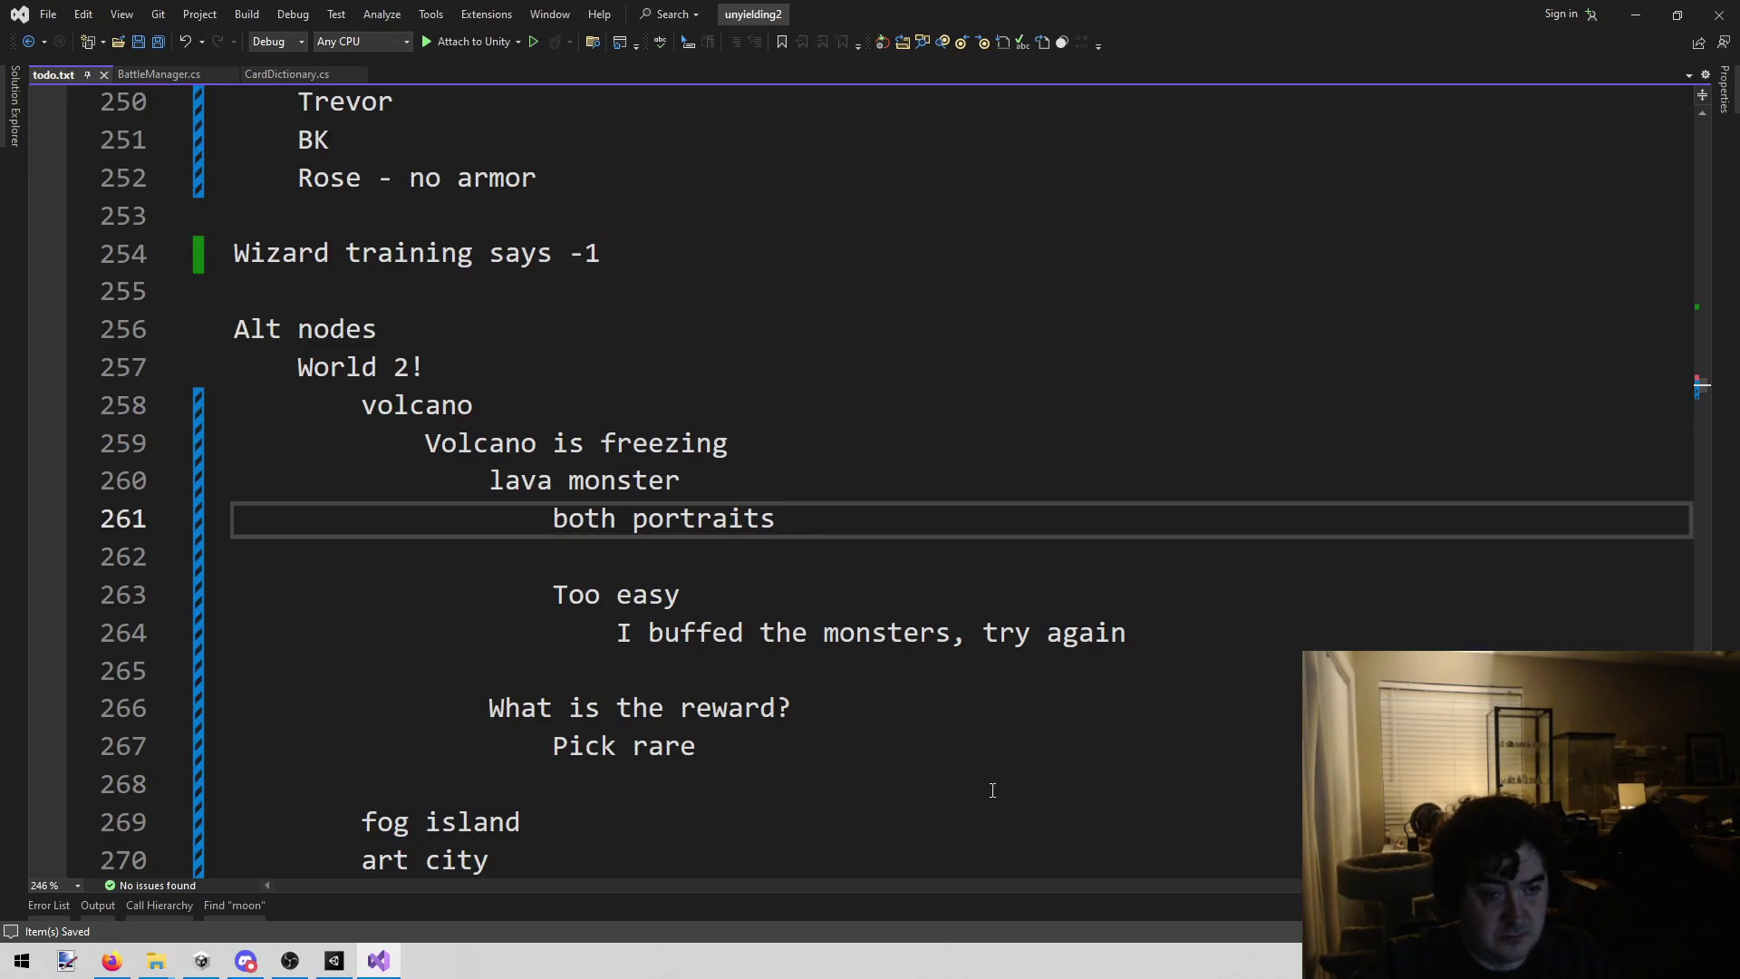
pyautogui.scroll(-1, 769, 618)
pyautogui.moveTo(768, 618)
pyautogui.mouseDown()
pyautogui.moveTo(431, 341)
pyautogui.moveTo(848, 313)
pyautogui.mouseUp()
pyautogui.click(819, 567)
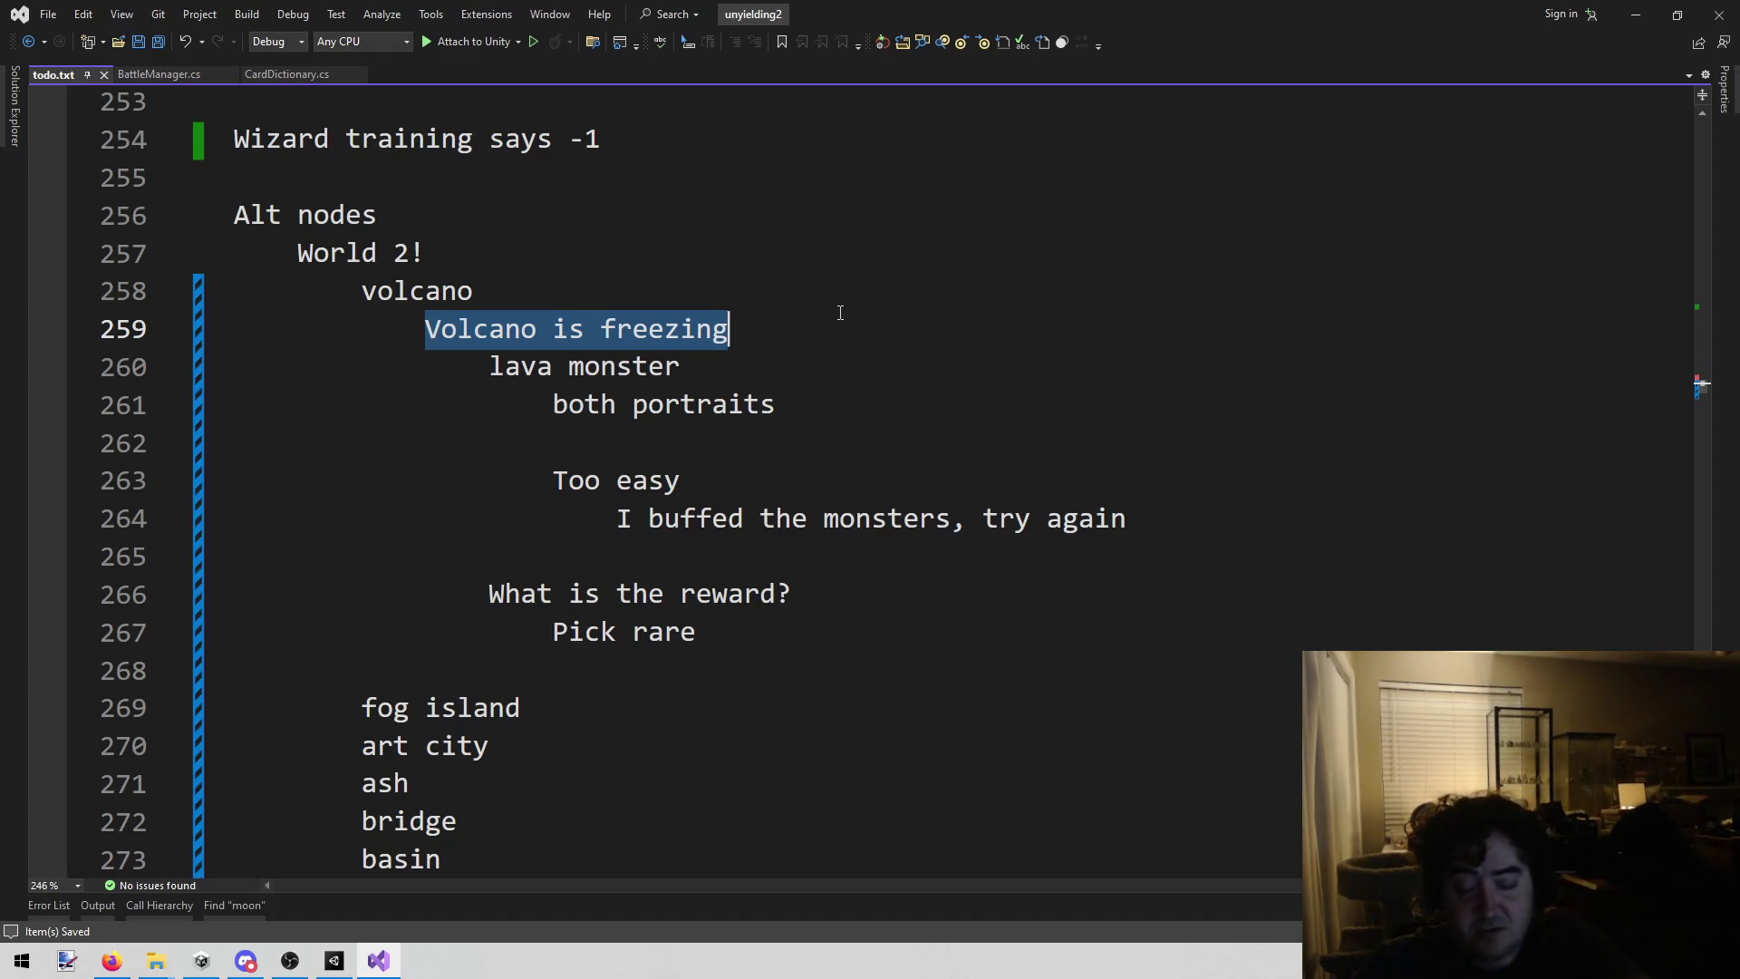
pyautogui.click(840, 313)
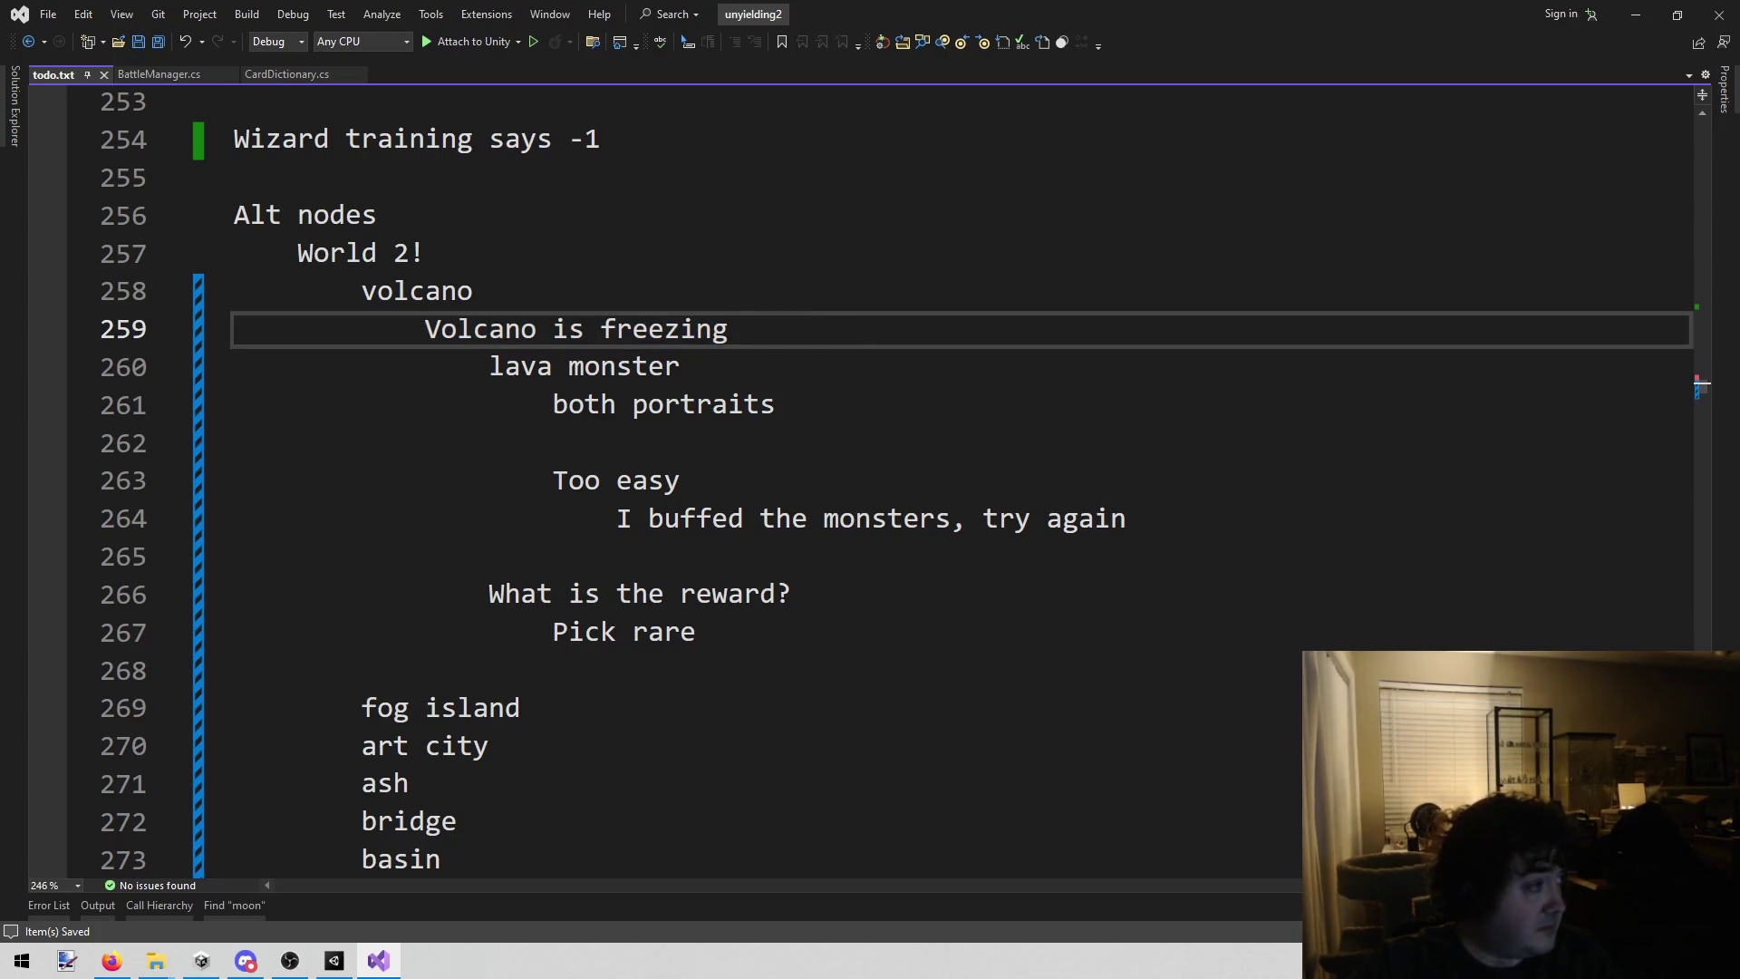
pyautogui.hotkey('alt', 'Tab')
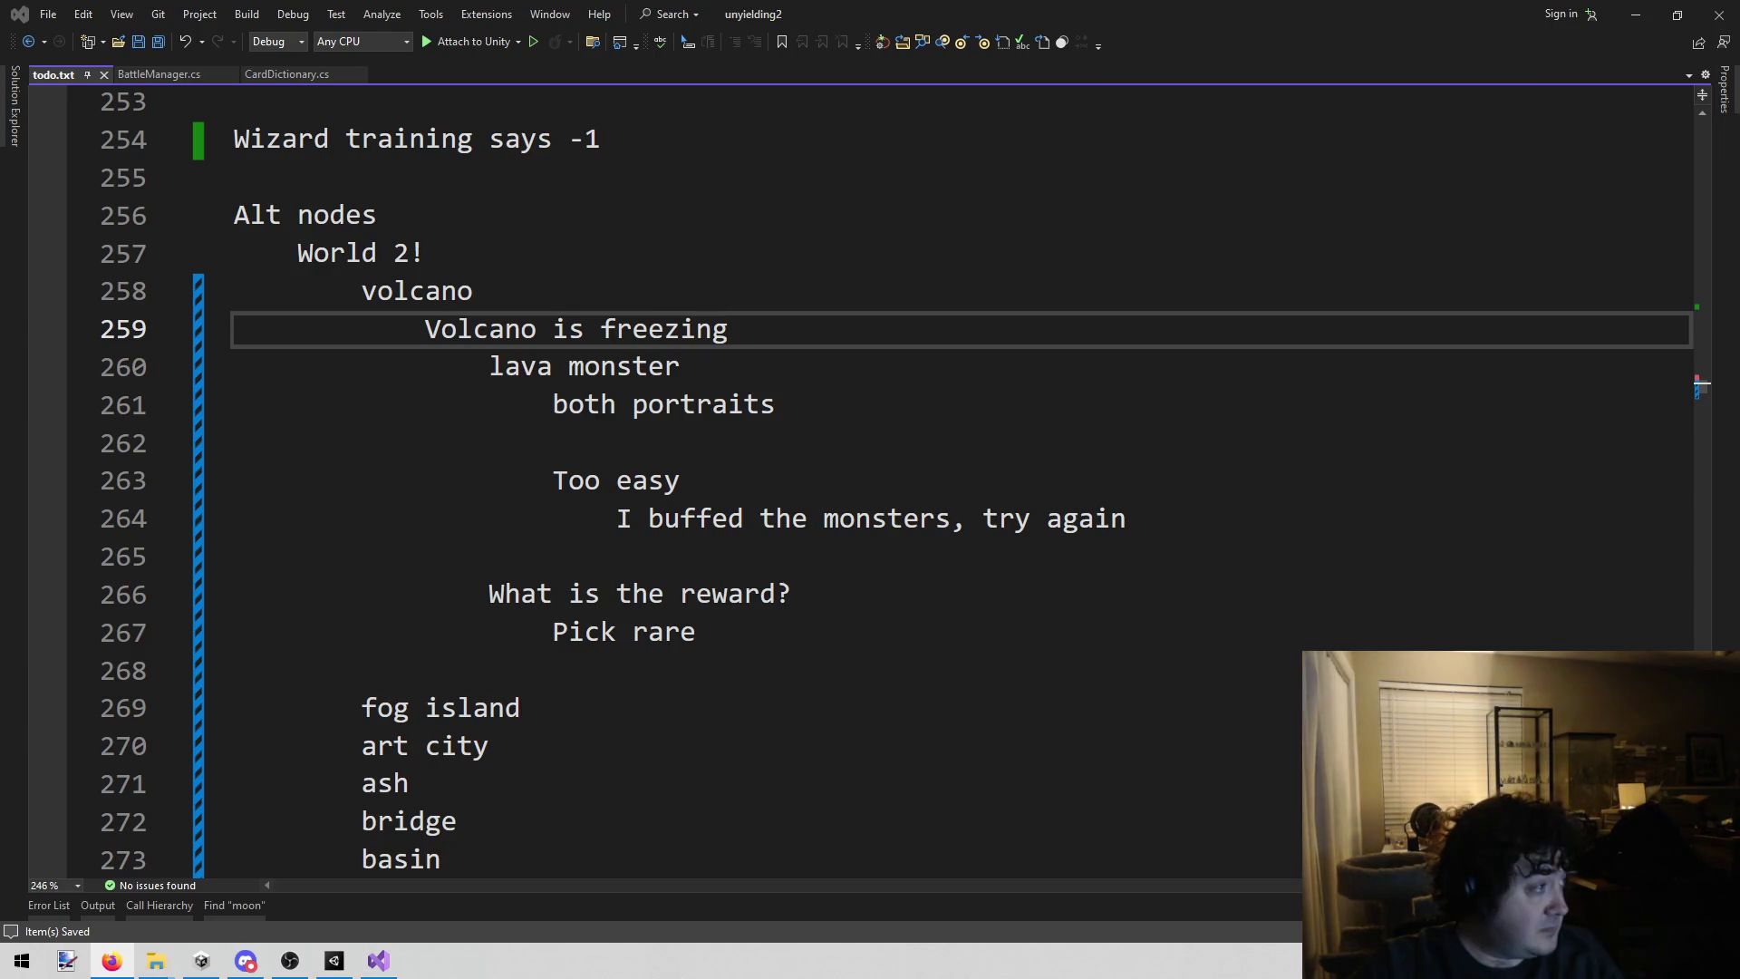